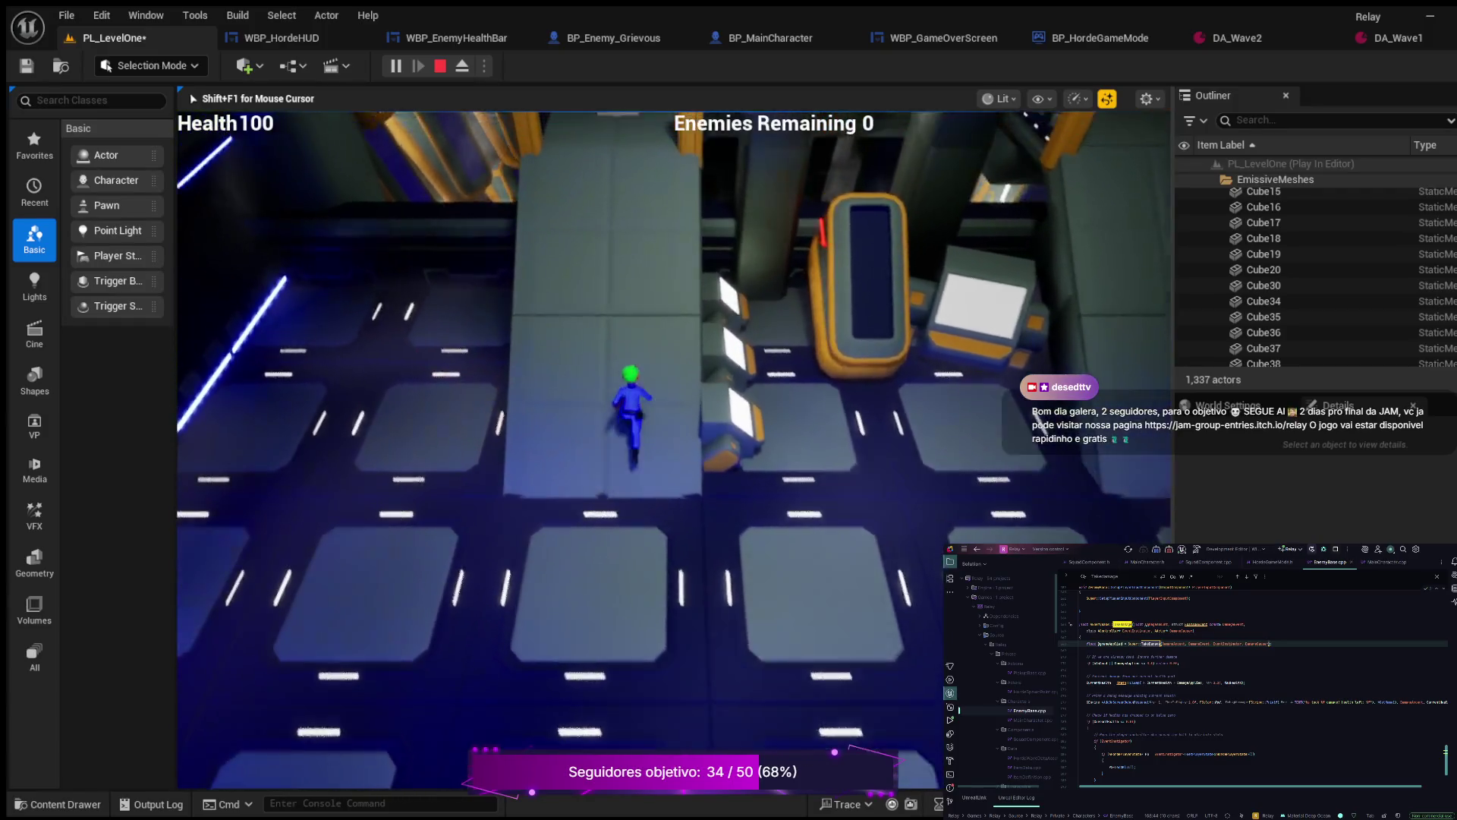
Step: Walk the player forward through the level and down the corridor toward the enemies
{"action": "key", "text": "w"}
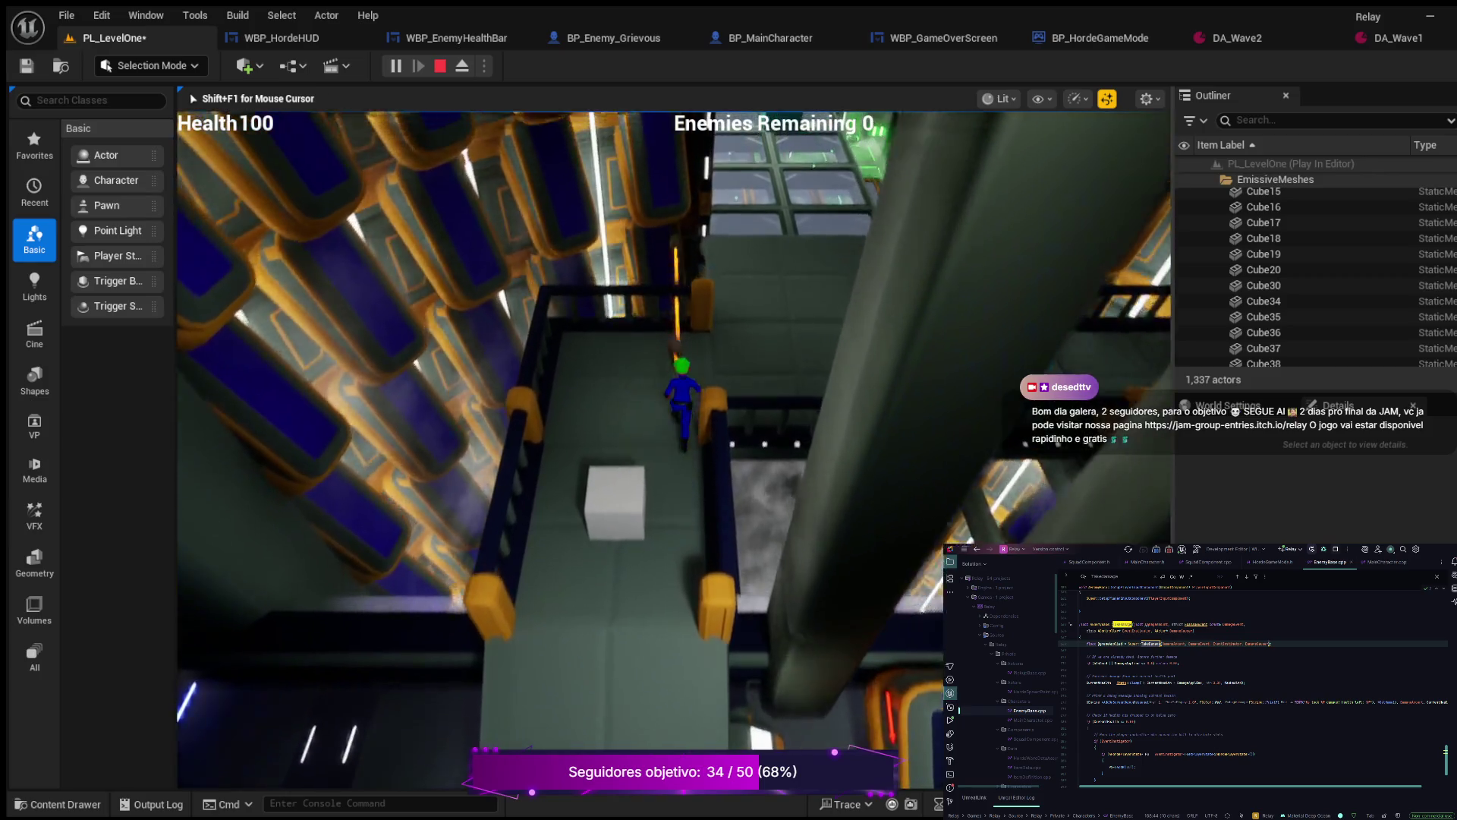
{"action": "key", "text": "w"}
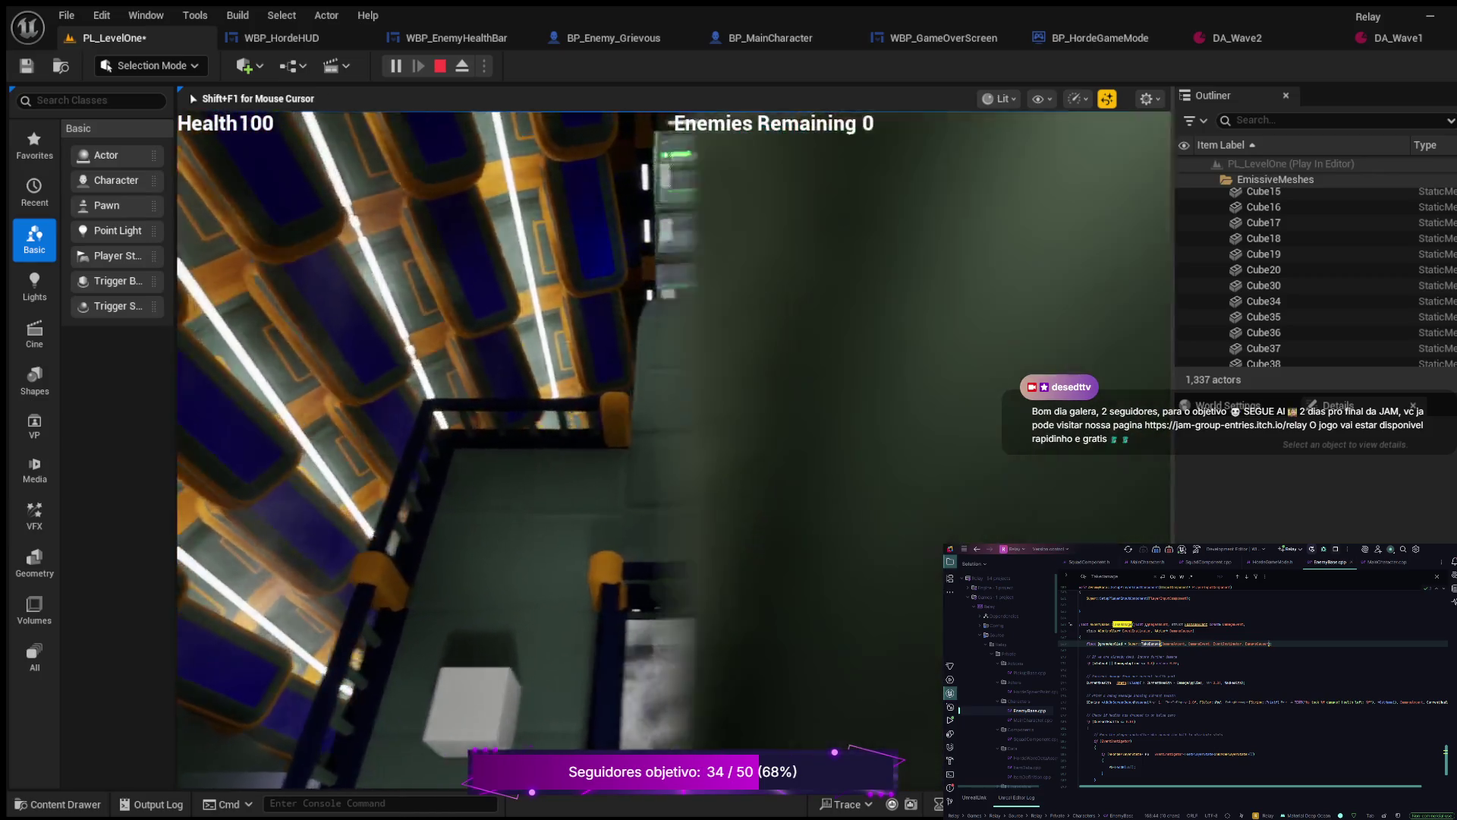
{"action": "key", "text": "w"}
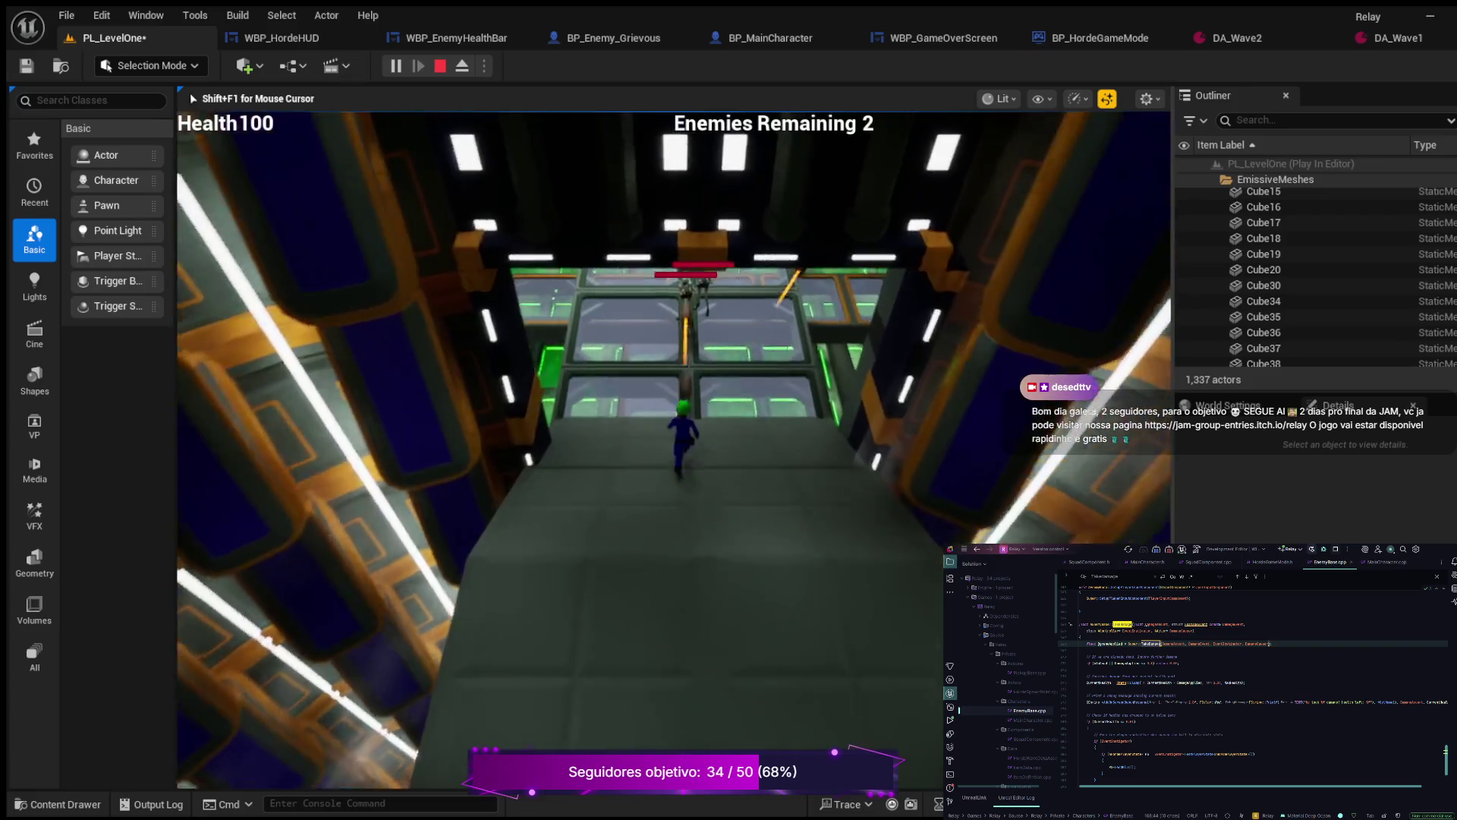
{"action": "key", "text": "w"}
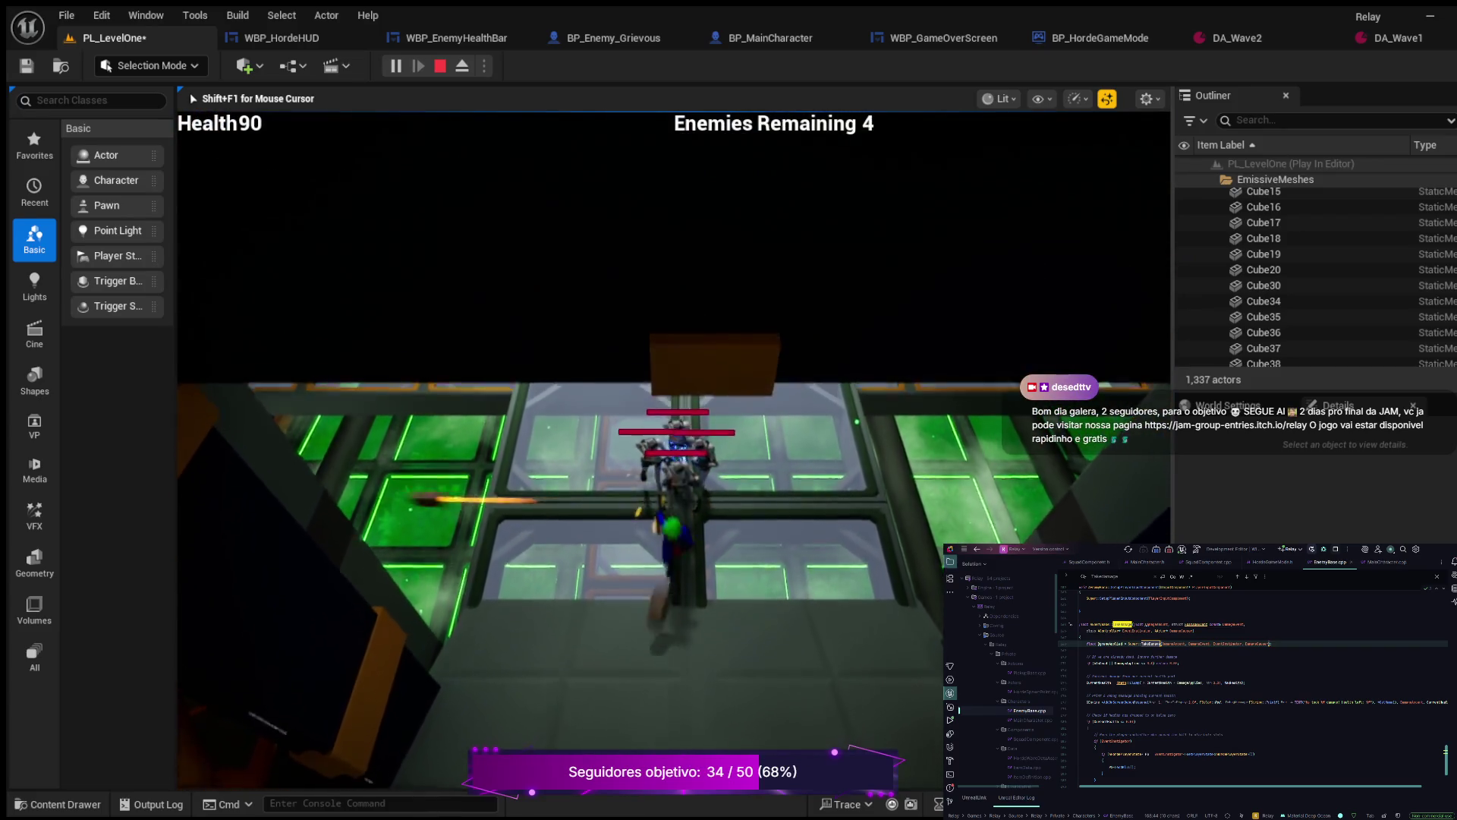
{"action": "key", "text": "w"}
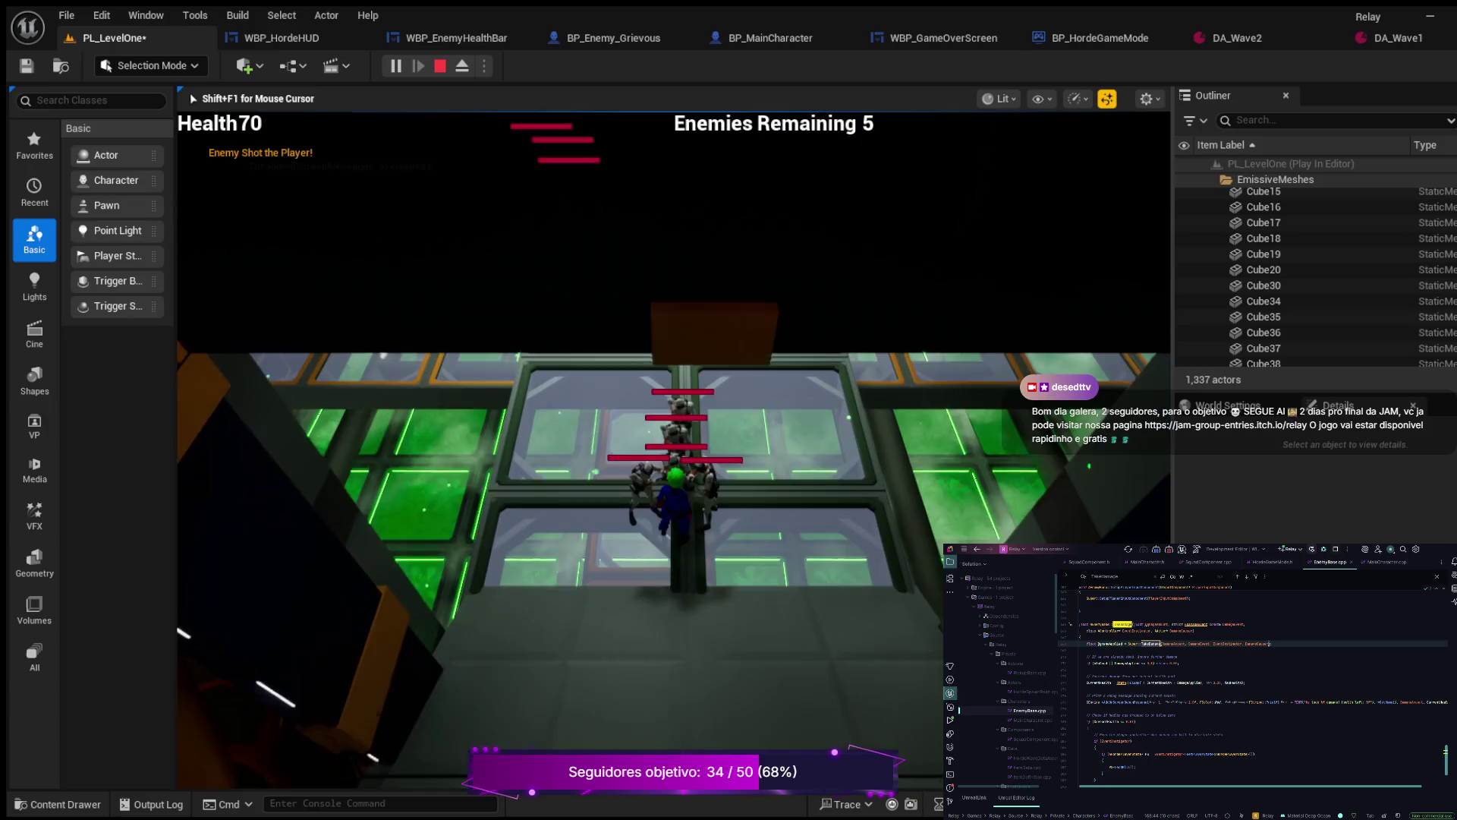
Step: Eject with F8, select the BP_Enemy_Grievous13 enemy, then stop the playtest
{"action": "key", "text": "F8"}
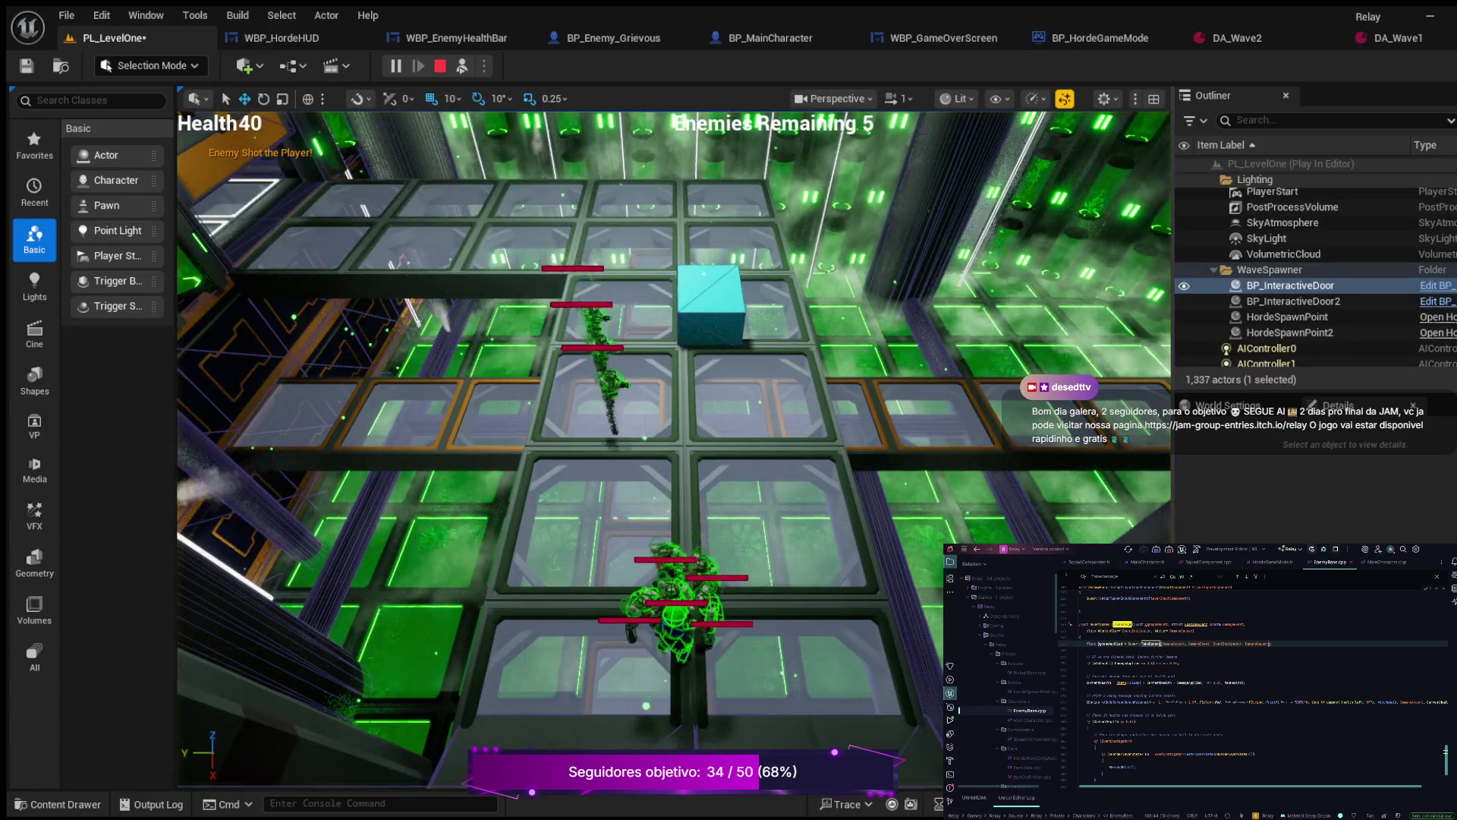
{"action": "left_click", "coordinate": [614, 410]}
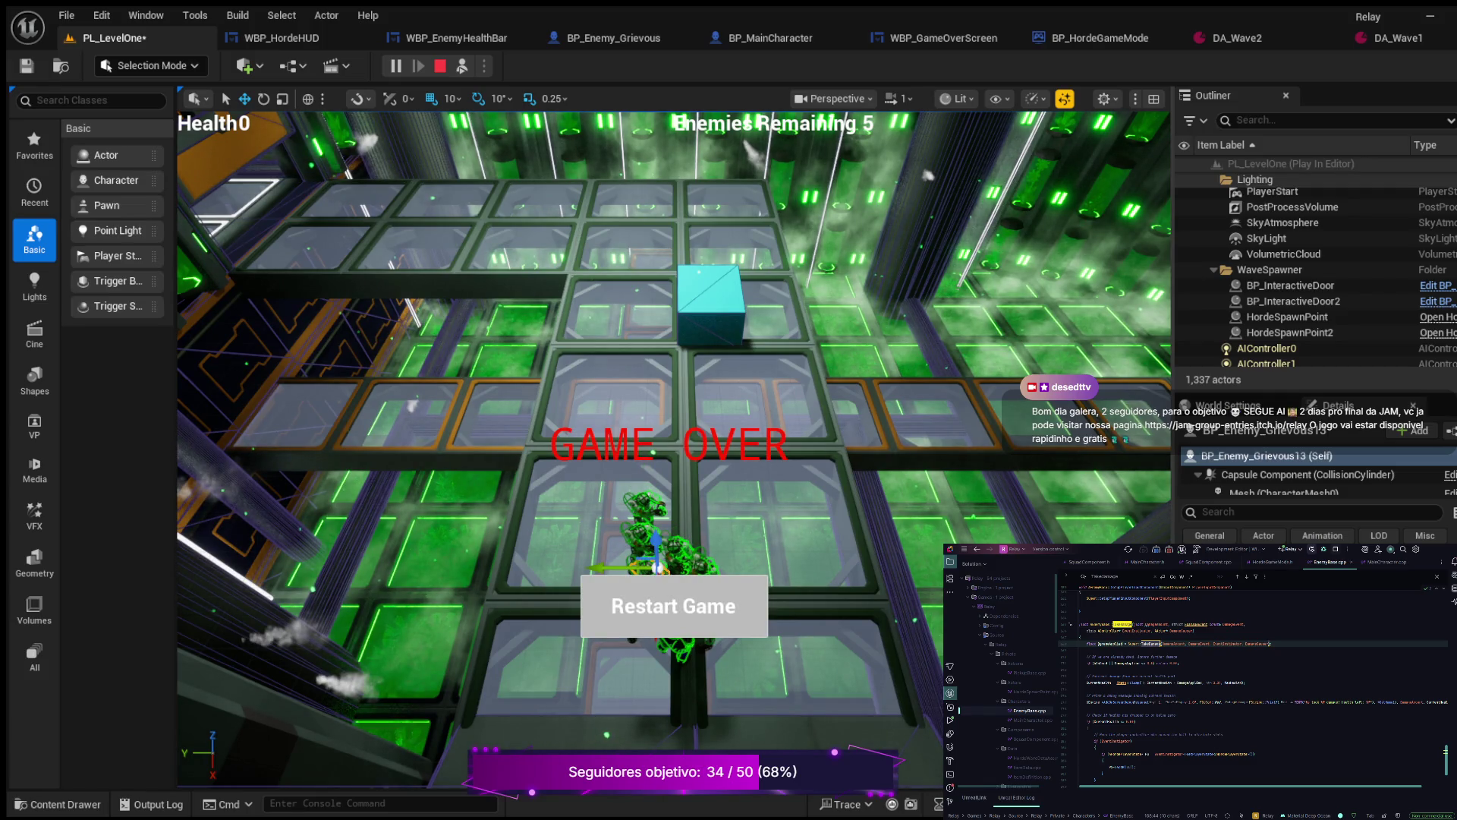
{"action": "key", "text": "Escape"}
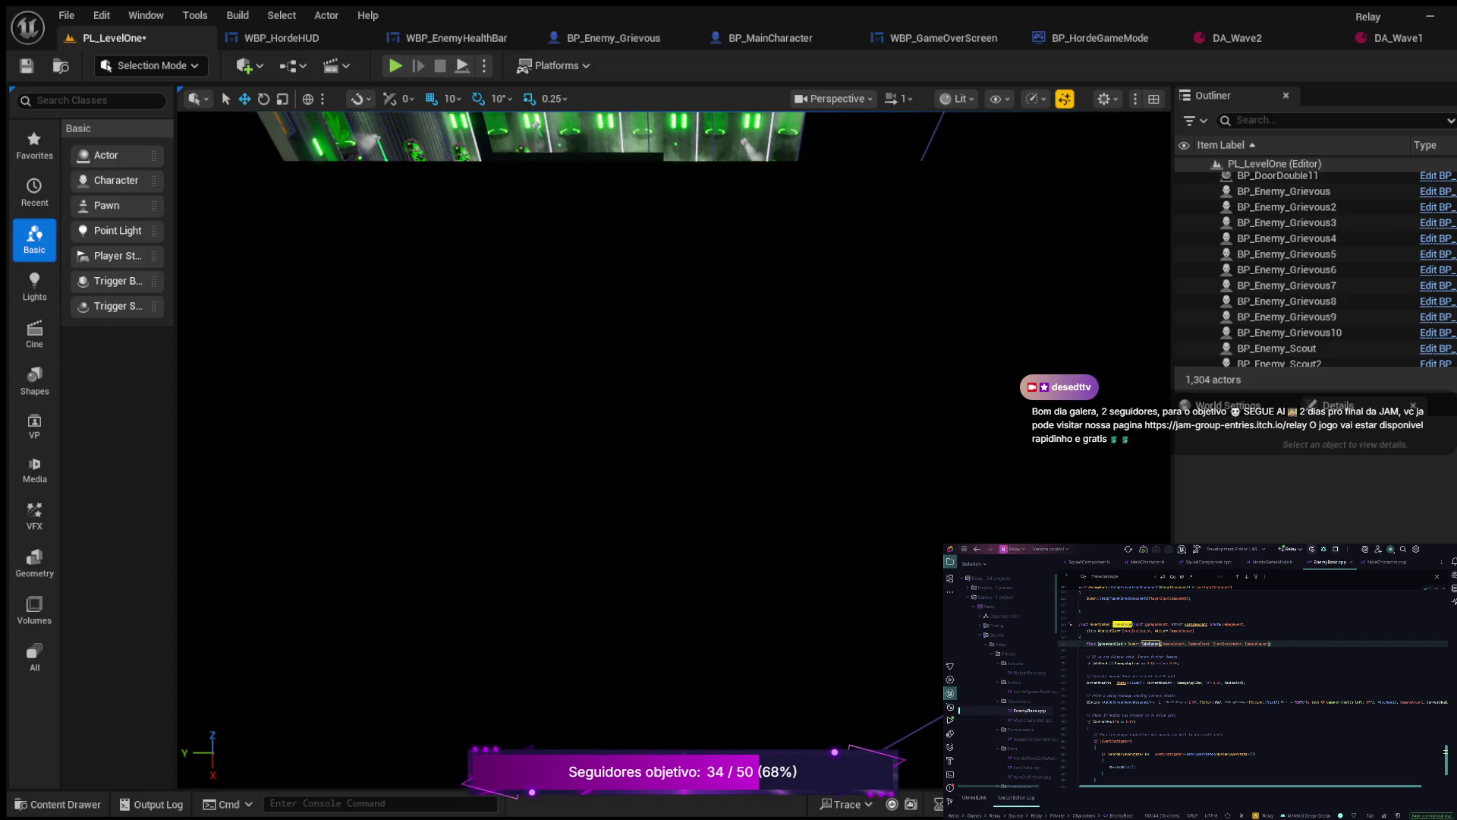
Step: Save the level and browse the Maps folder in the Content Drawer
{"action": "key", "text": "ctrl+s"}
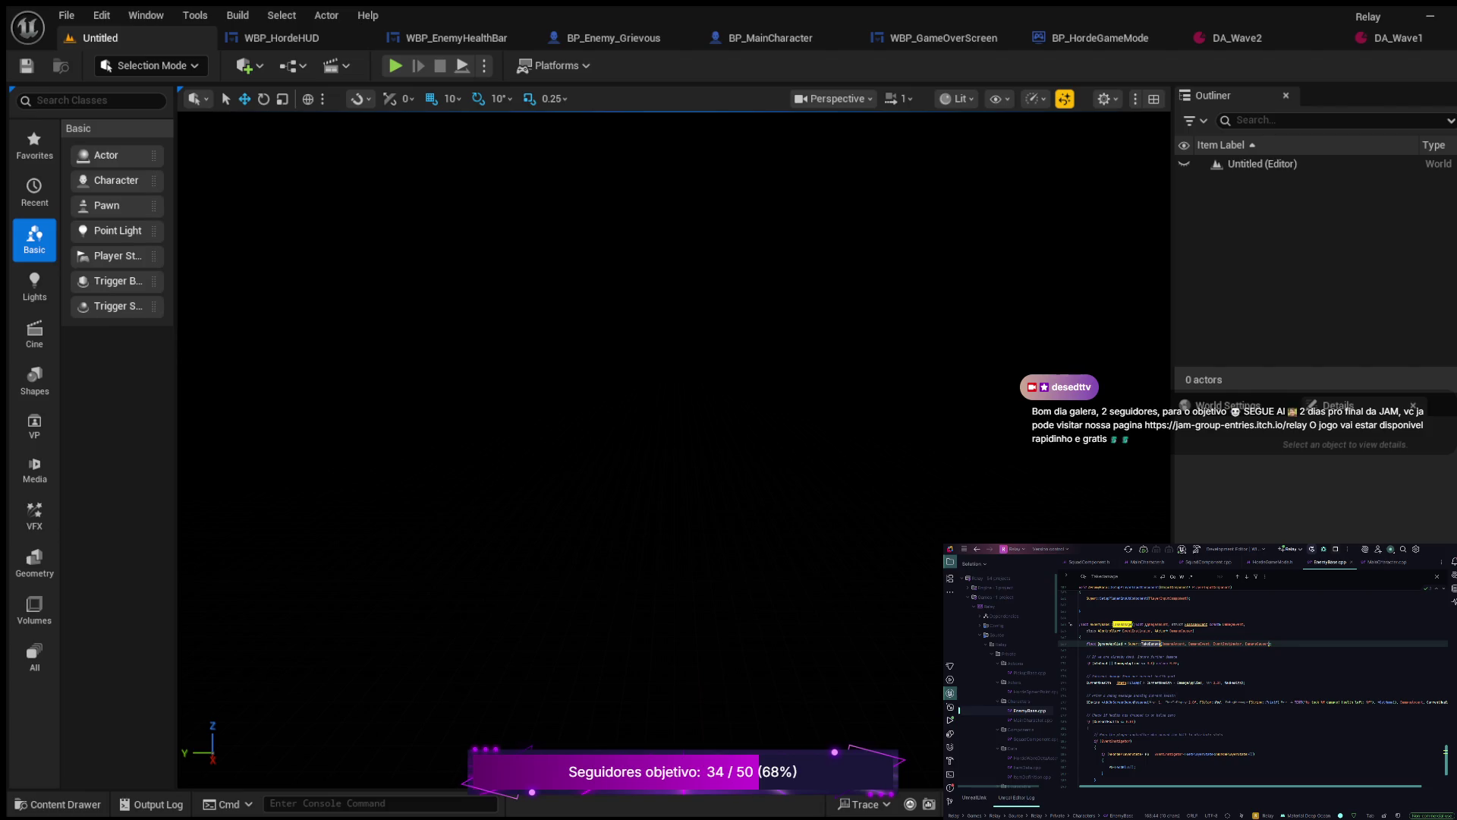
{"action": "key", "text": "ctrl+space"}
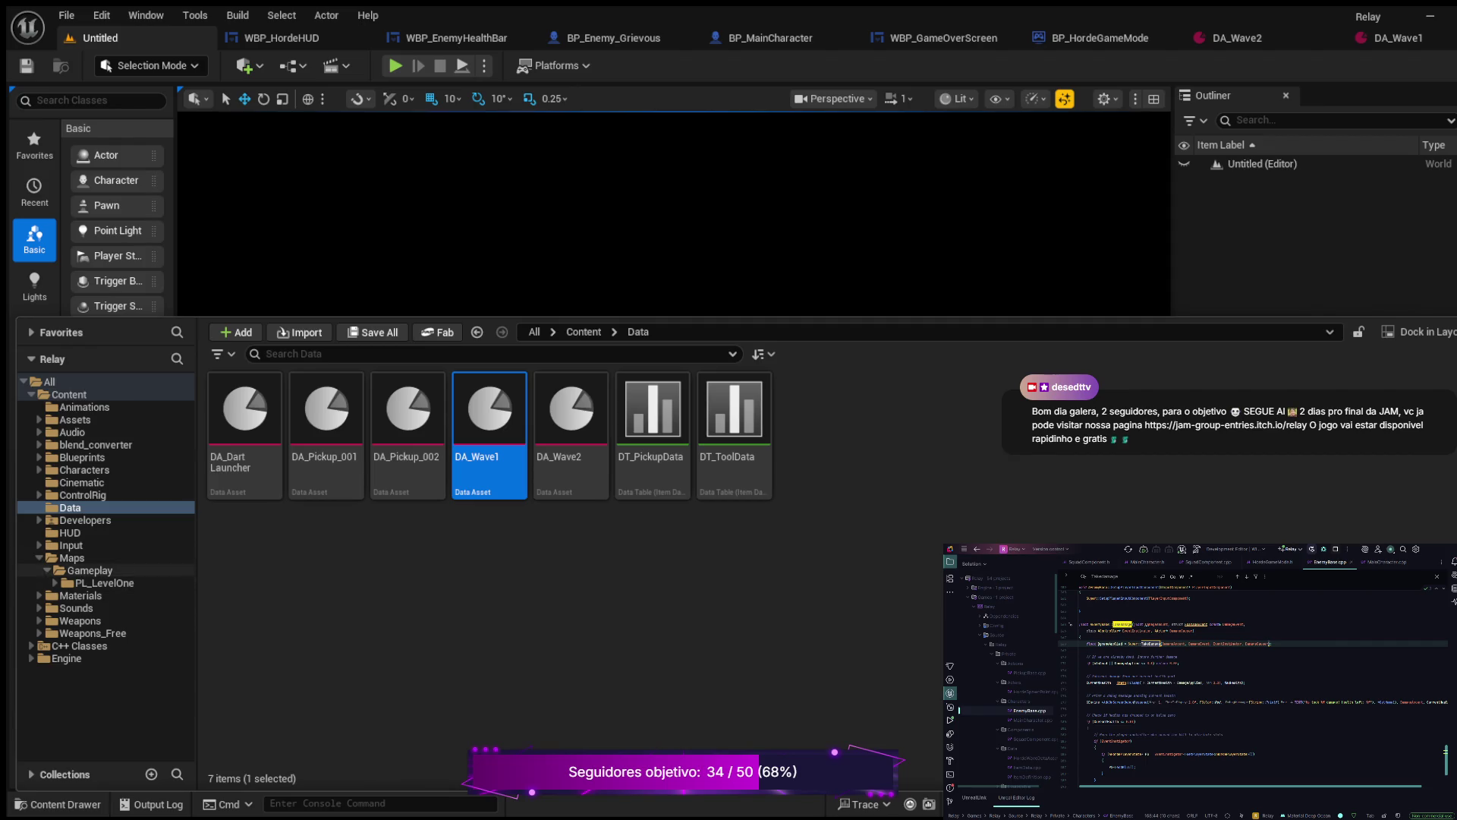
{"action": "left_click", "coordinate": [72, 558]}
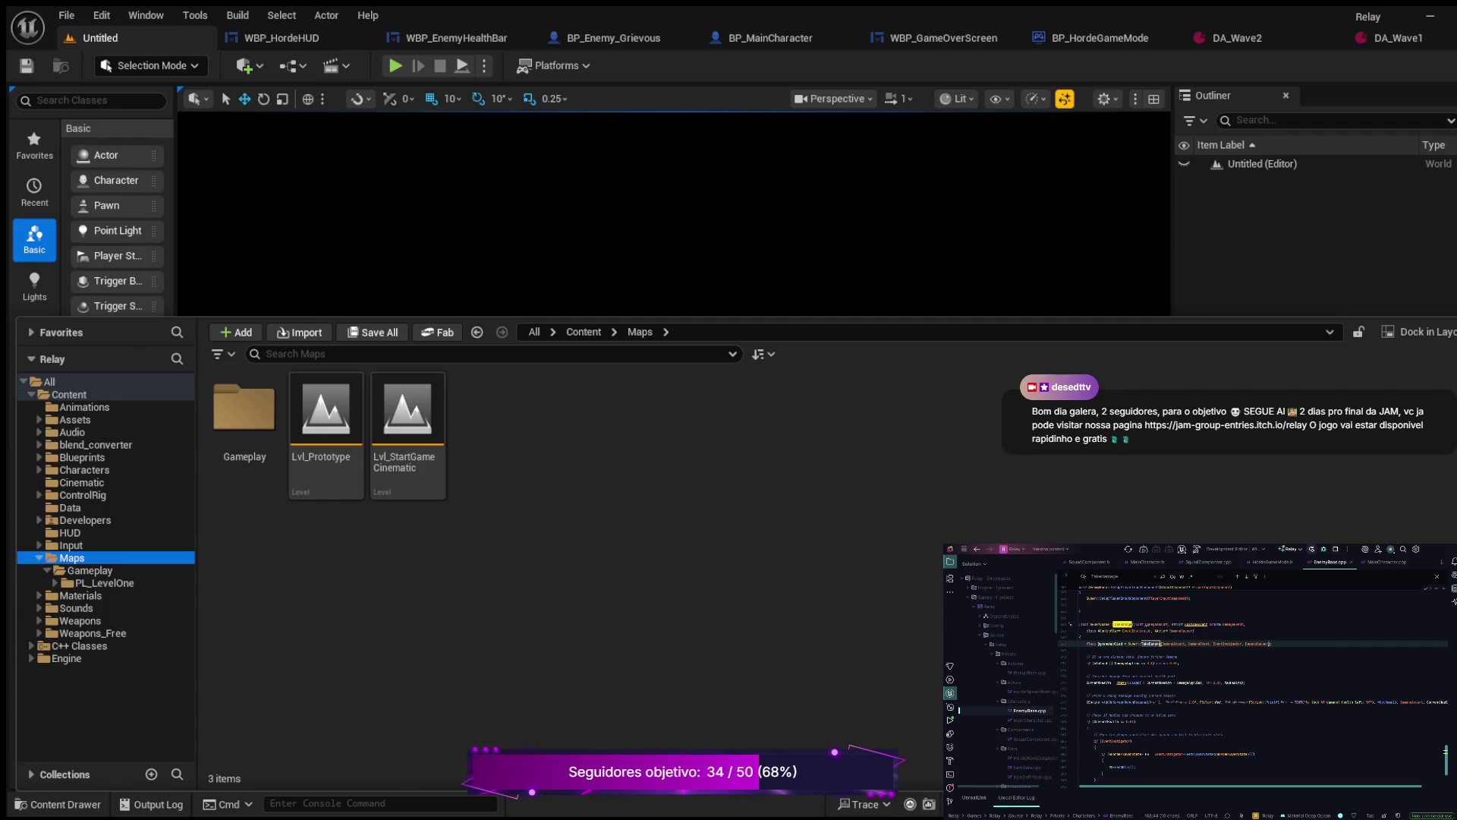
Step: Open the PL_LevelOne level from Maps > Gameplay > PL_LevelOne
{"action": "key", "text": "ctrl+space"}
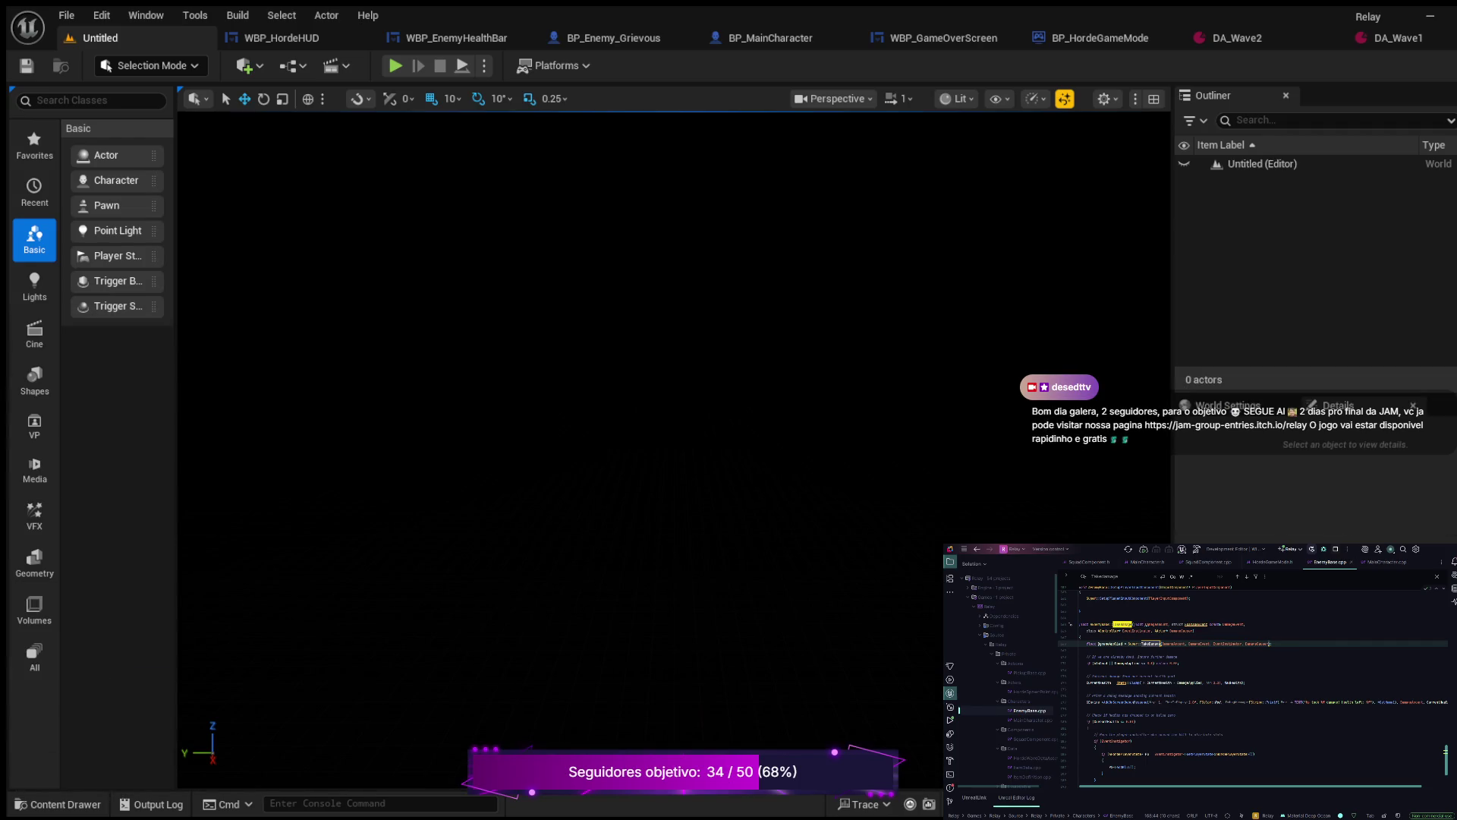
{"action": "key", "text": "ctrl+space"}
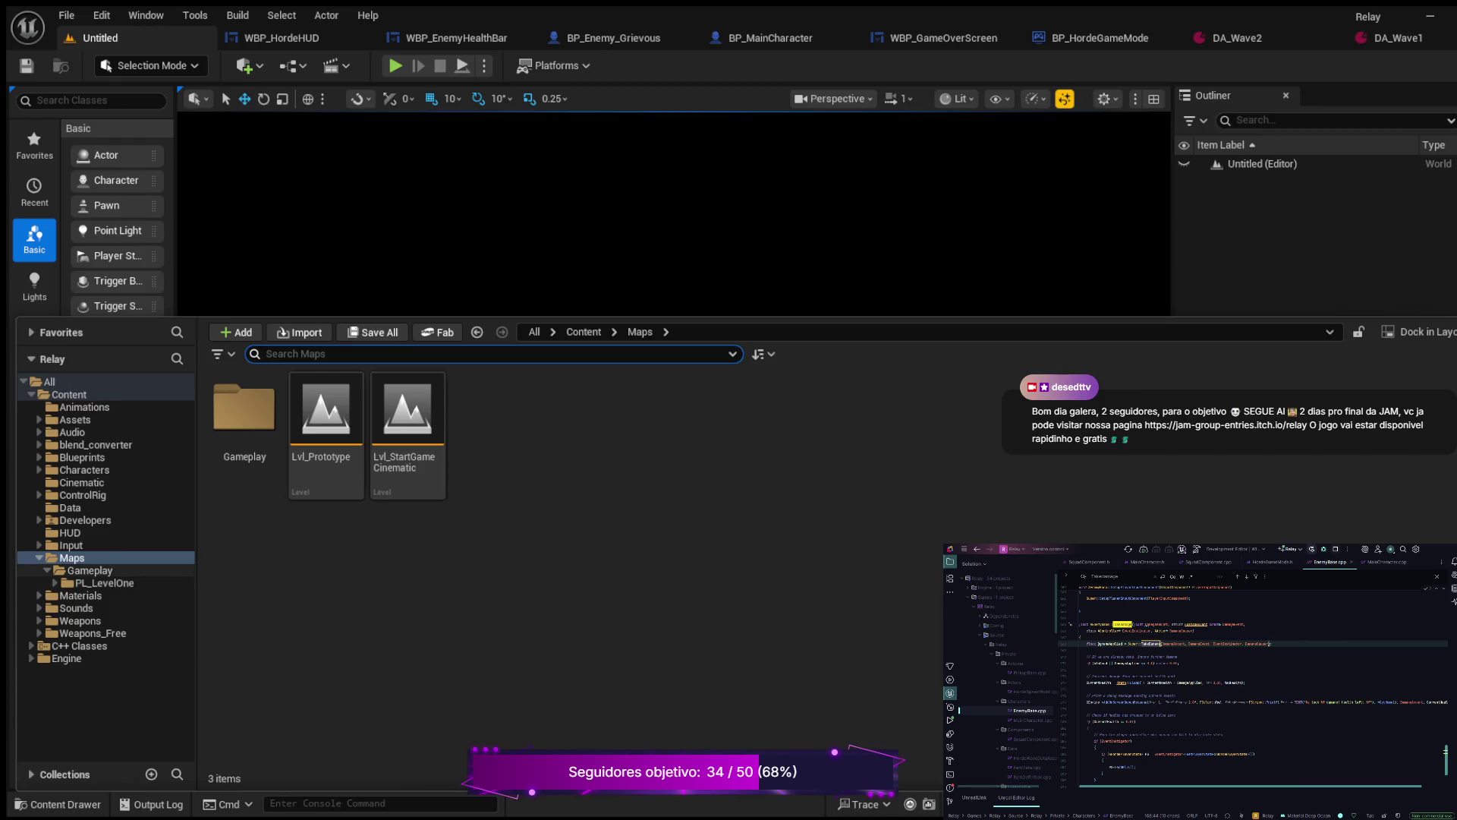
{"action": "left_click", "coordinate": [89, 570]}
{"action": "left_click", "coordinate": [104, 582]}
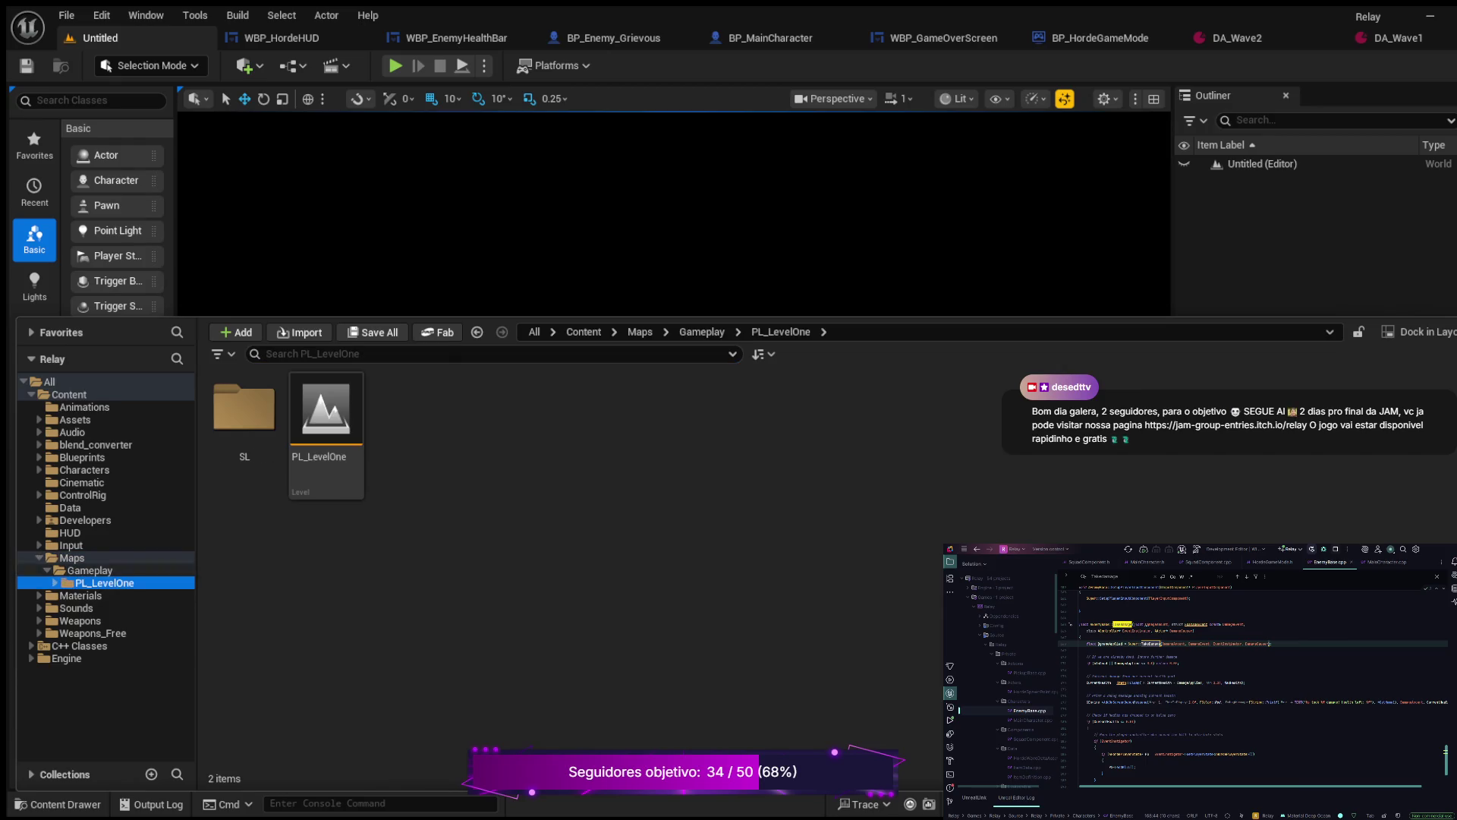
{"action": "left_click", "coordinate": [327, 425]}
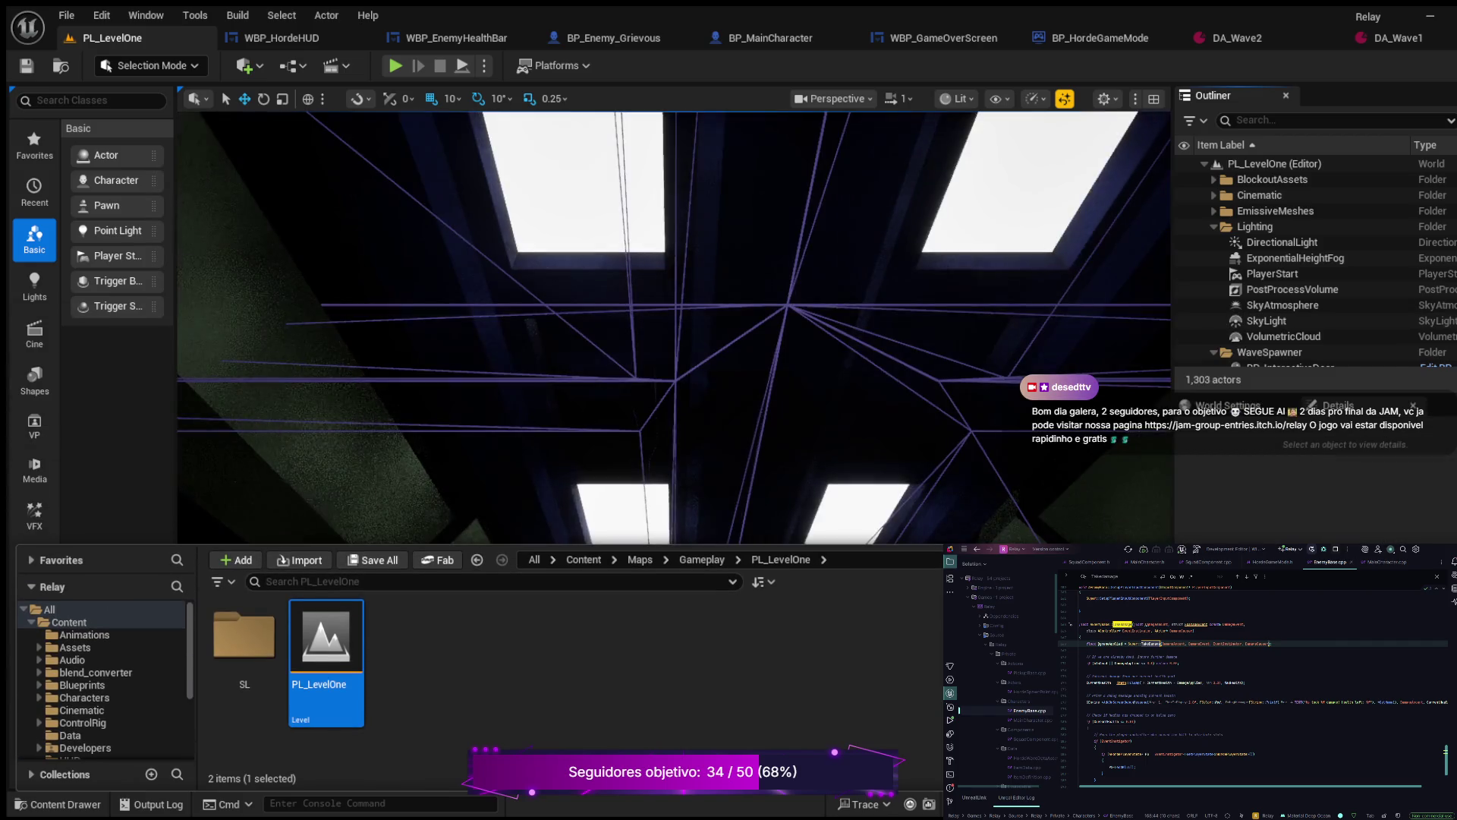
Step: Fly the camera over PL_LevelOne, then start Play In Editor with Alt+P
{"action": "mouse_move", "coordinate": [676, 380]}
{"action": "left_mouse_down"}
{"action": "mouse_move", "coordinate": [630, 326]}
{"action": "mouse_move", "coordinate": [667, 334]}
{"action": "left_mouse_up"}
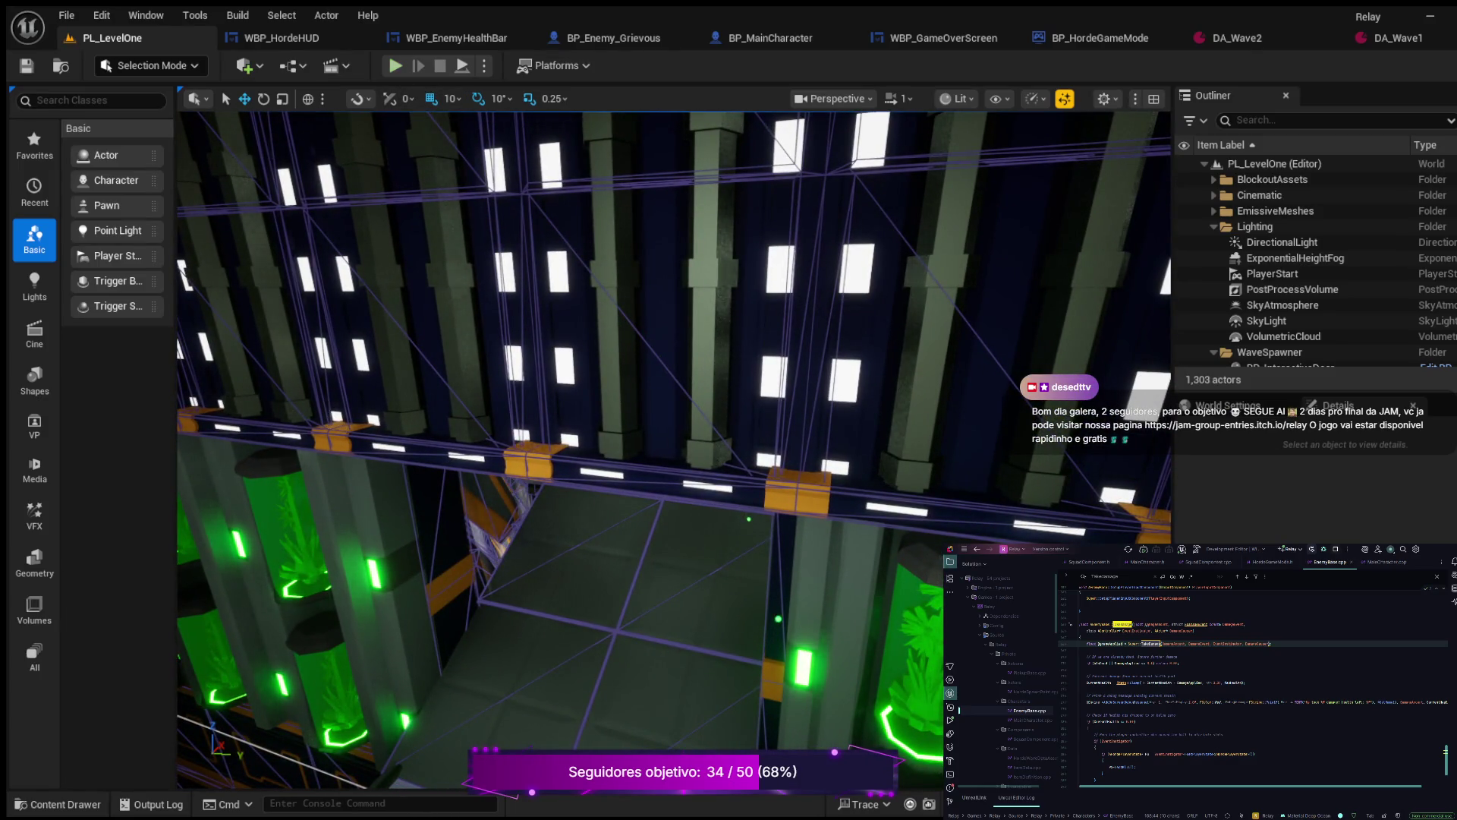
{"action": "key", "text": "alt+p"}
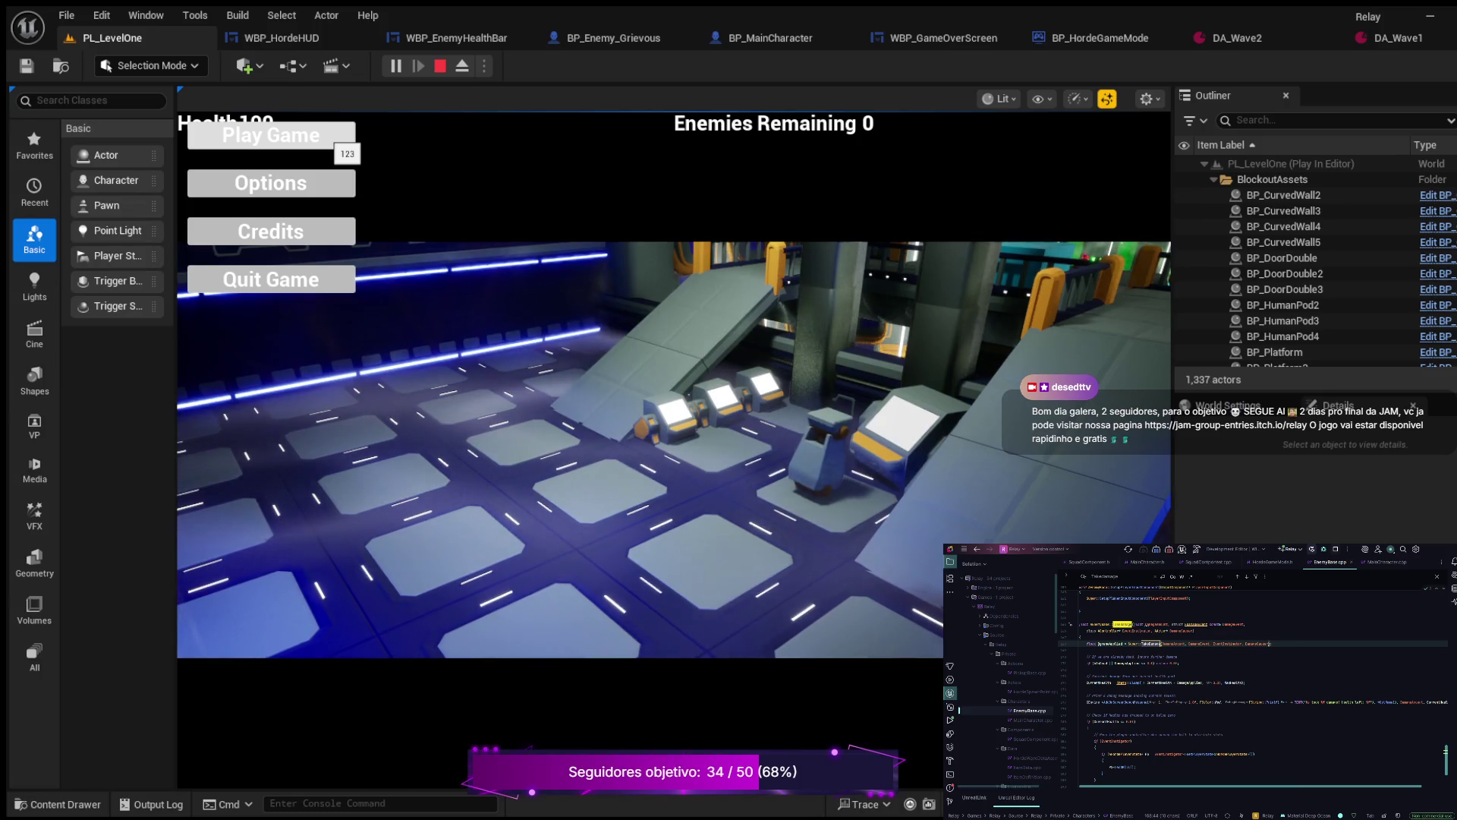
Step: Choose Play Game from the menu and run the player up the corridor onto the ramp
{"action": "left_click", "coordinate": [334, 140]}
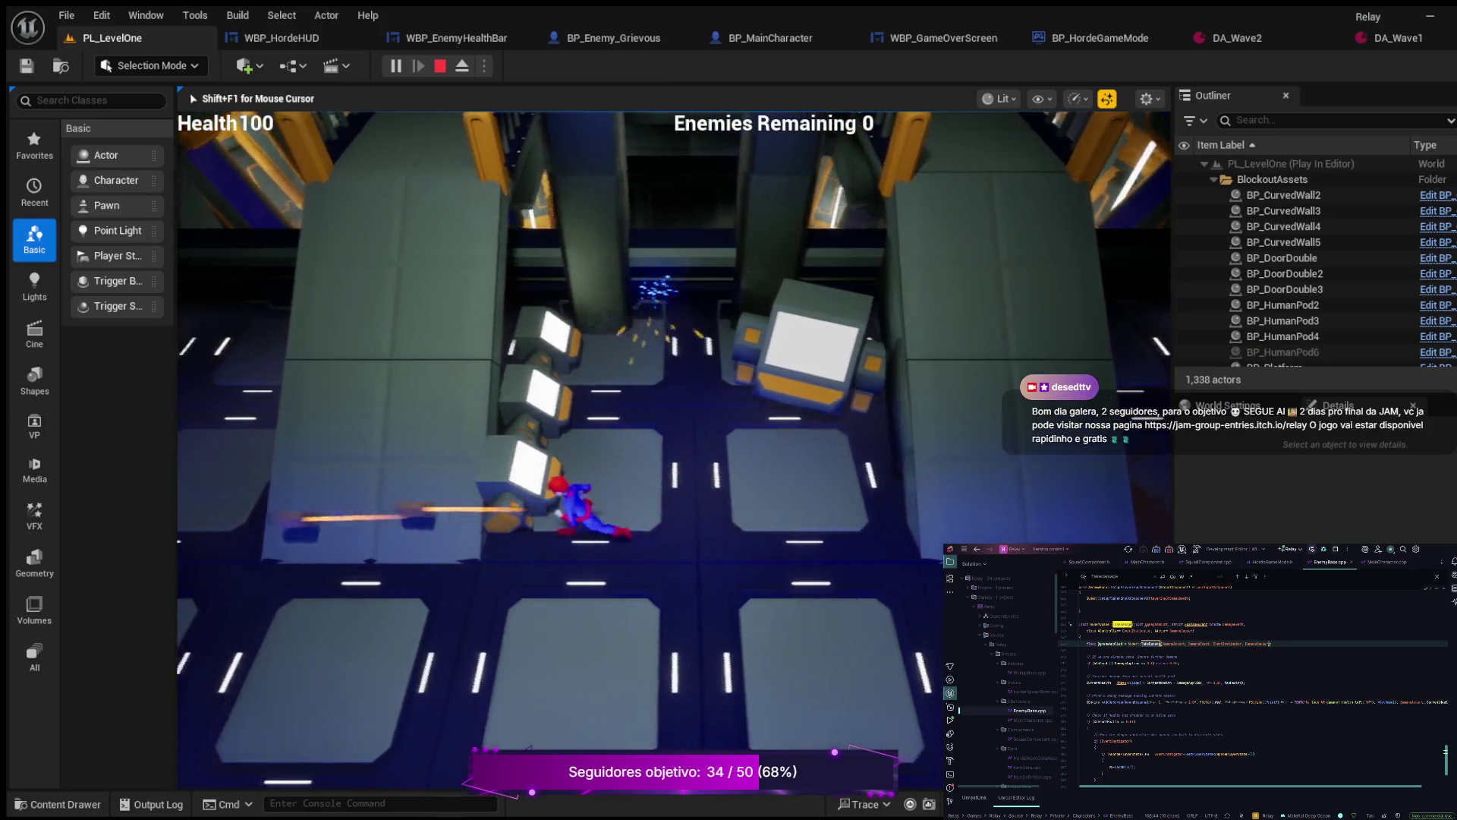
{"action": "key", "text": "w"}
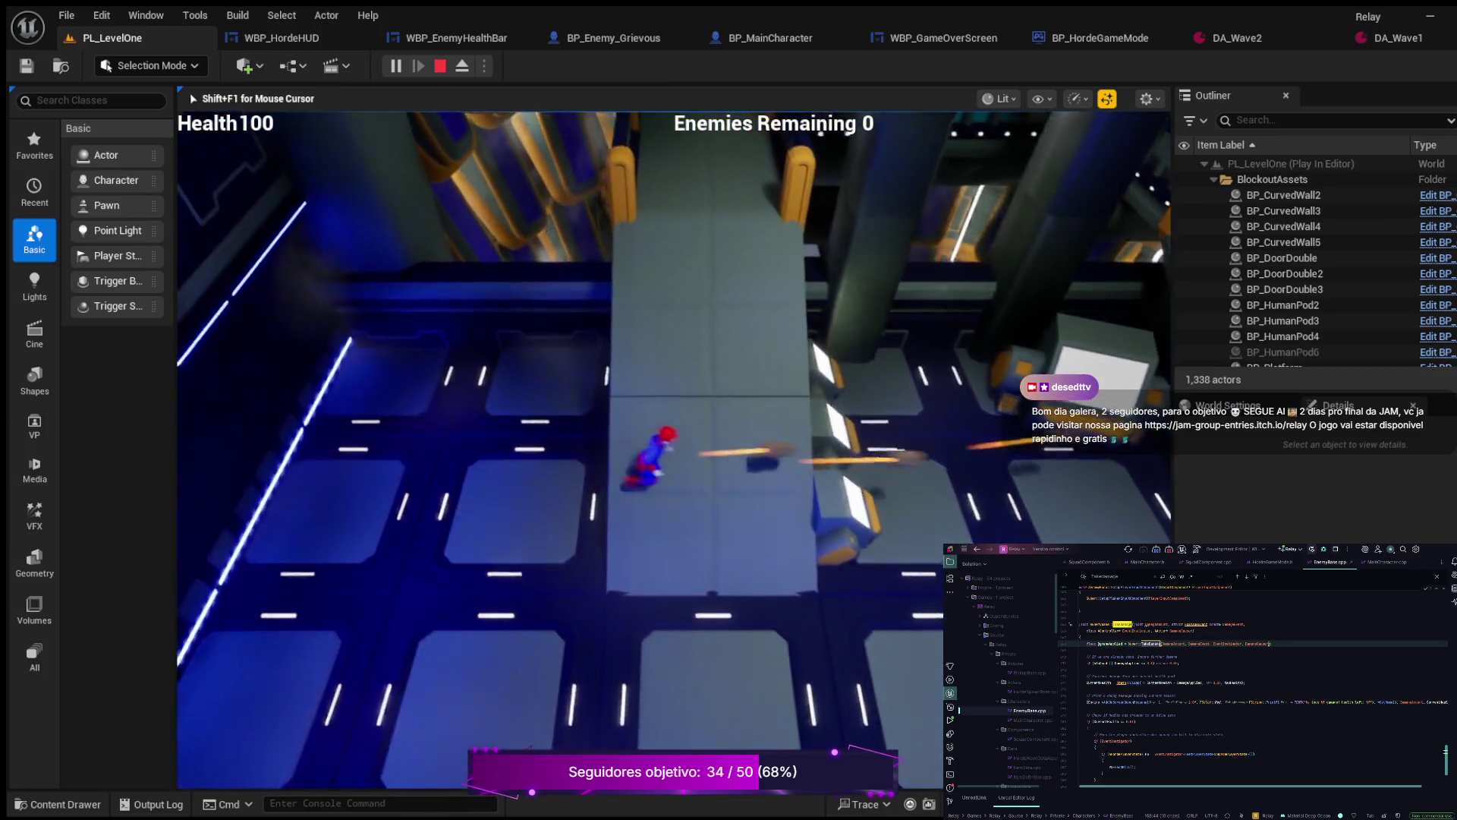
{"action": "key", "text": "w"}
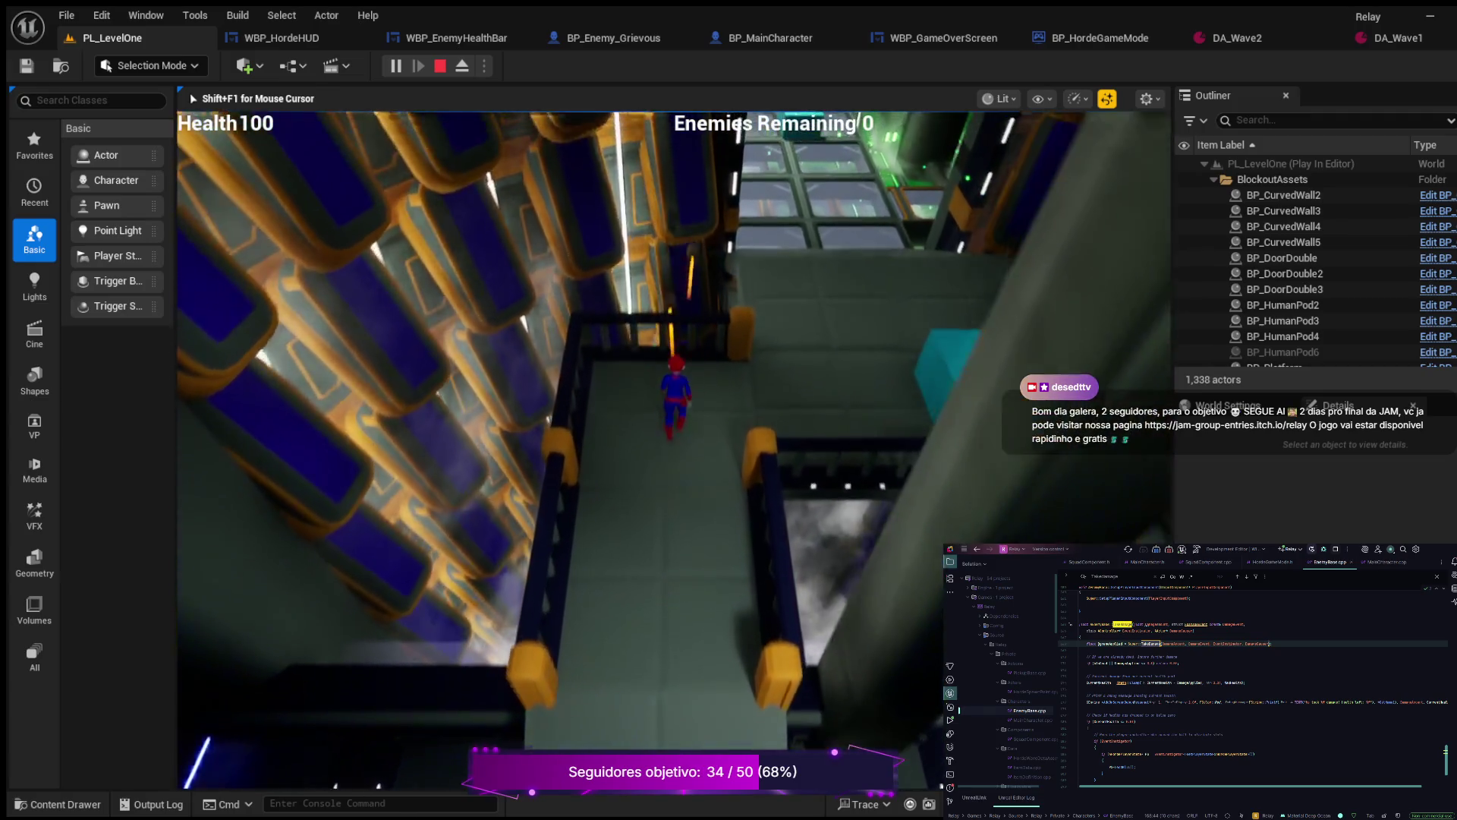
{"action": "key", "text": "w"}
{"action": "key", "text": "w"}
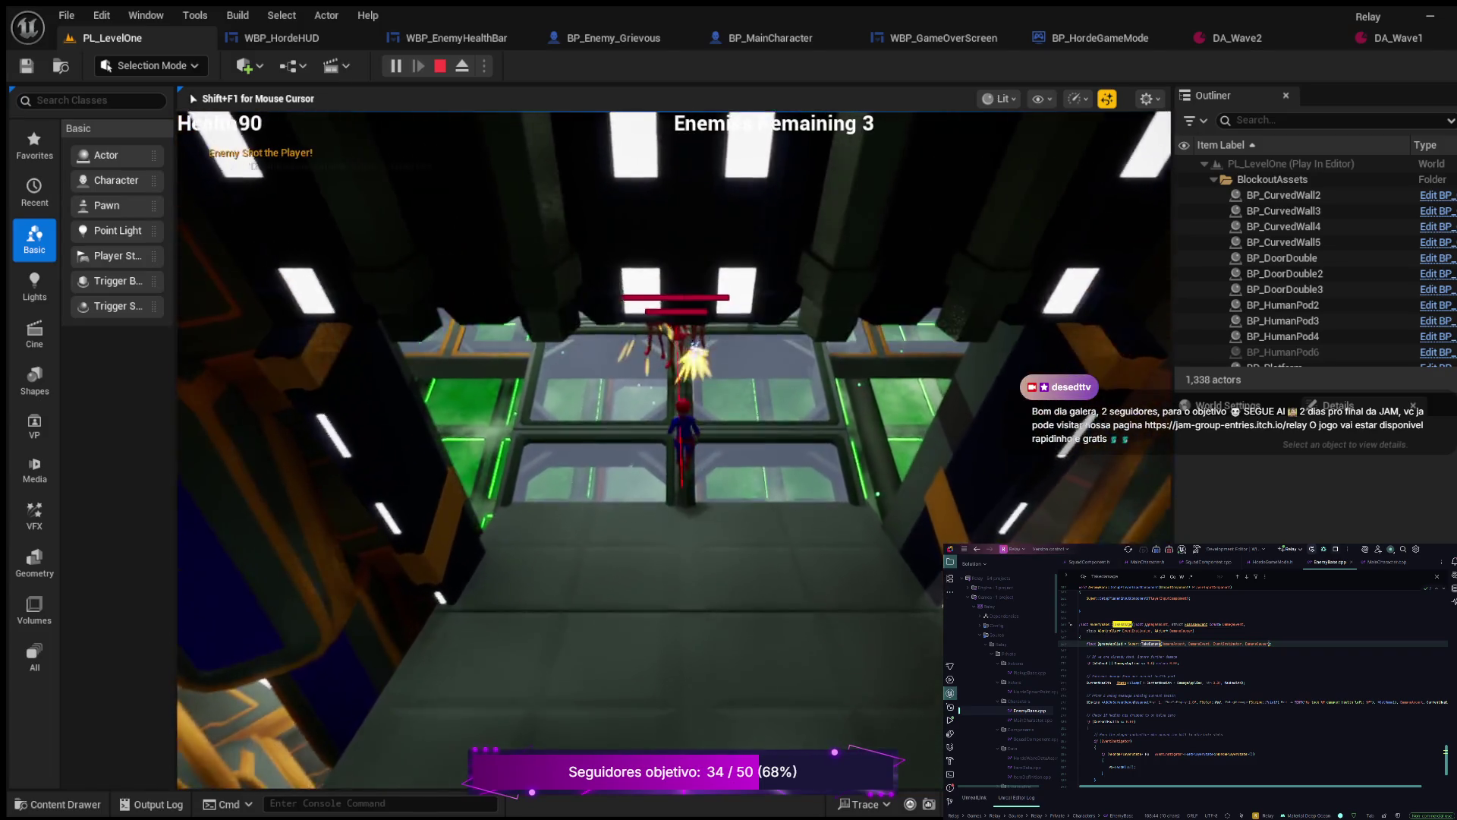
Step: Fight the enemy group until Game Over, then stop the playtest
{"action": "key", "text": "w"}
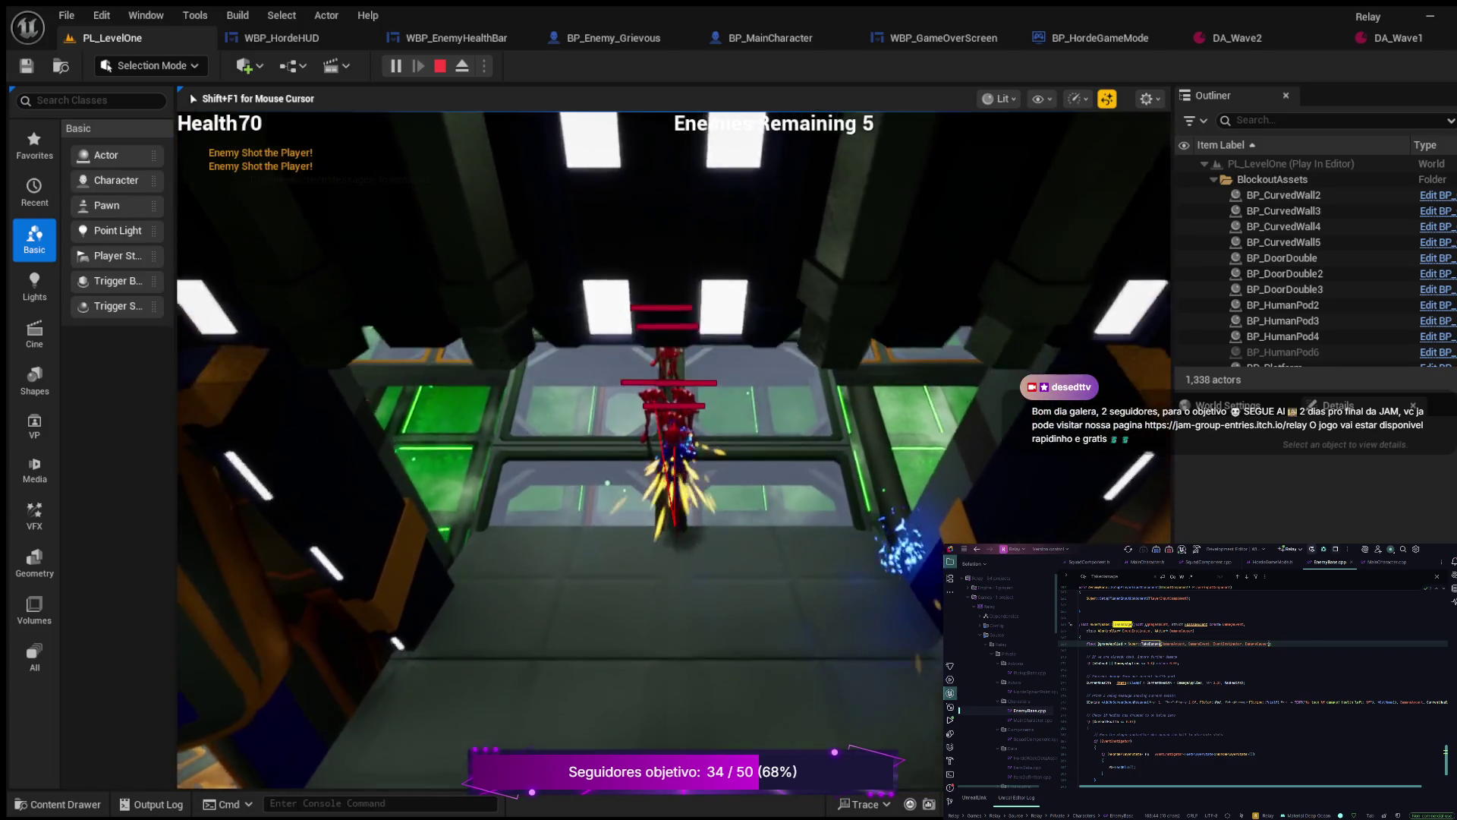
{"action": "key", "text": "w"}
{"action": "key", "text": "w"}
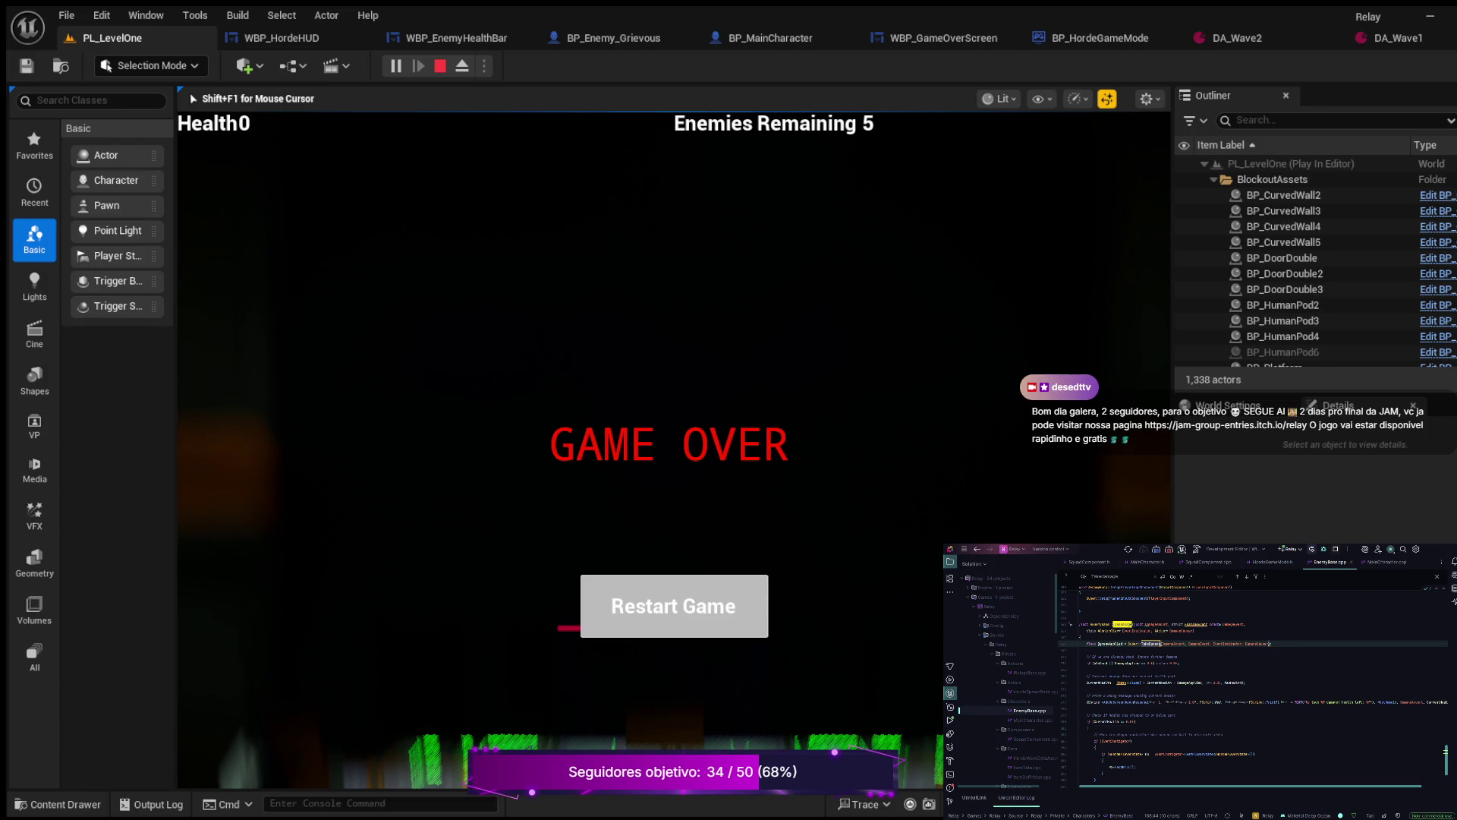
{"action": "key", "text": "Escape"}
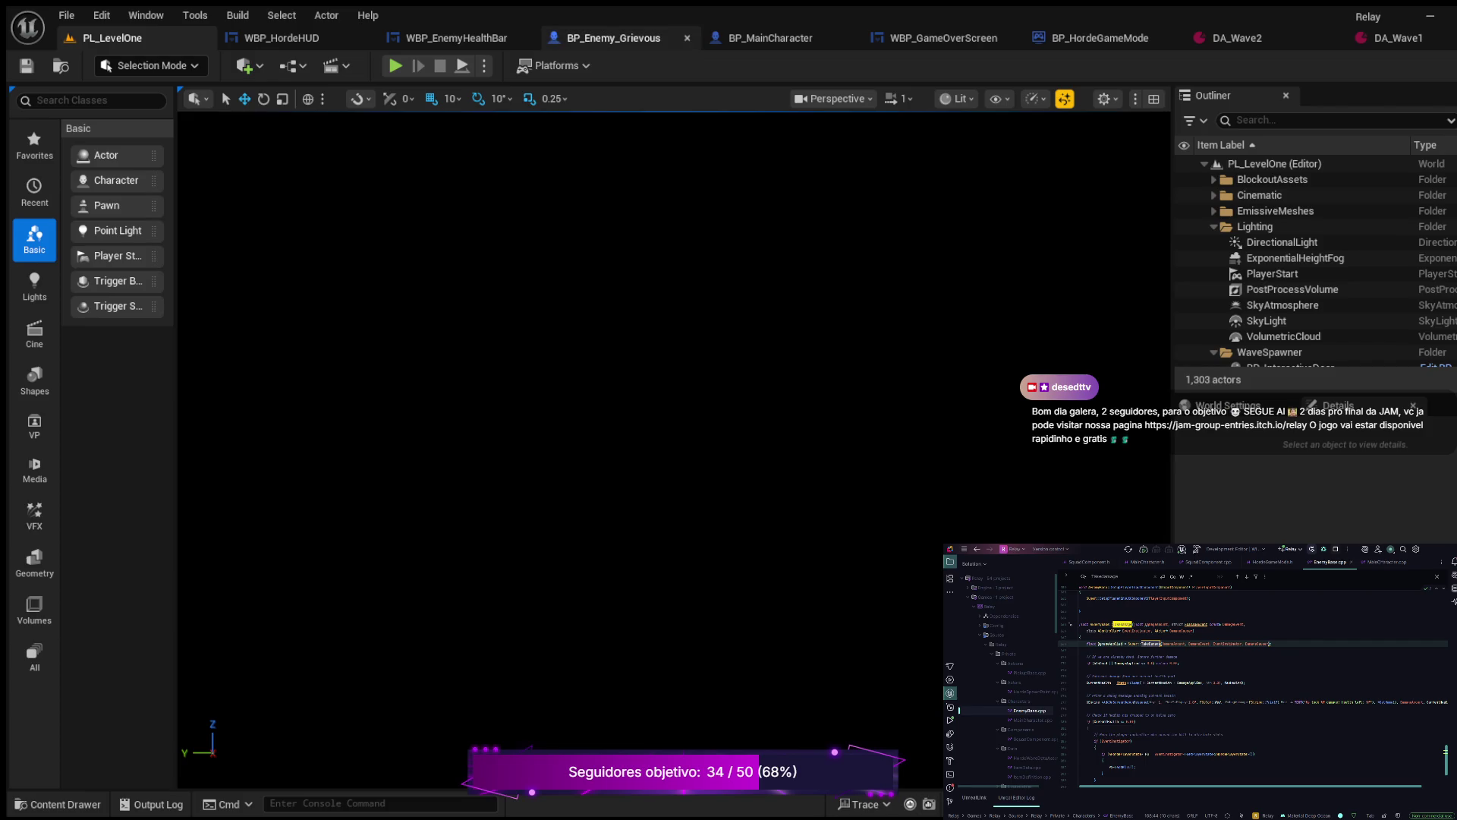
Step: Review BP_Enemy_Grievous's Event Tick, Get Distance To check and Set Visibility nodes, then go to WBP_EnemyHealthBar
{"action": "left_click", "coordinate": [614, 38]}
{"action": "scroll", "coordinate": [821, 328], "scroll_direction": "down", "scroll_amount": 2}
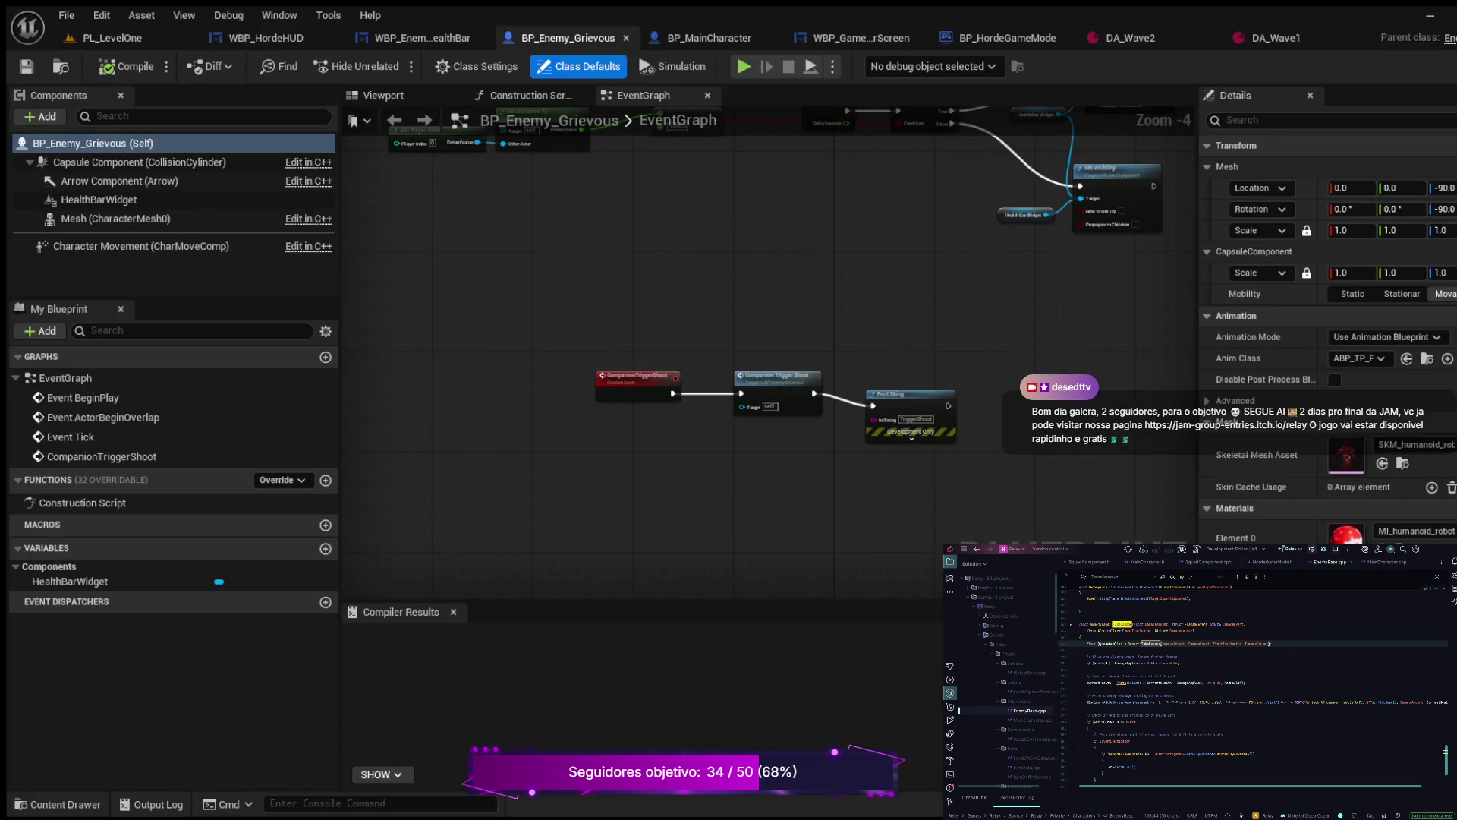
{"action": "scroll", "coordinate": [781, 292], "scroll_direction": "up", "scroll_amount": 4}
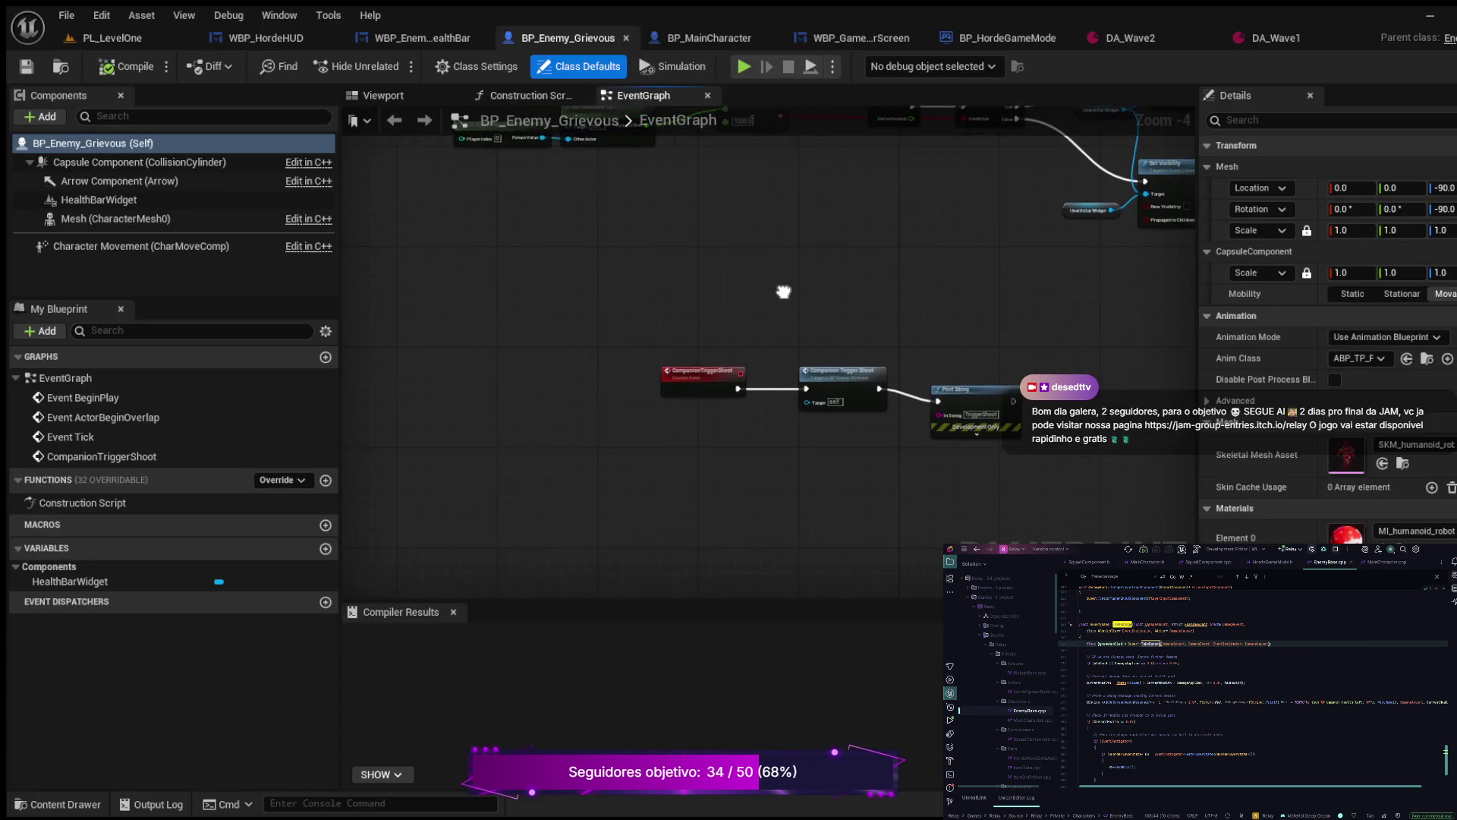
{"action": "mouse_move", "coordinate": [732, 335]}
{"action": "left_mouse_down"}
{"action": "mouse_move", "coordinate": [534, 236]}
{"action": "mouse_move", "coordinate": [669, 444]}
{"action": "mouse_move", "coordinate": [657, 352]}
{"action": "mouse_move", "coordinate": [732, 519]}
{"action": "mouse_move", "coordinate": [979, 525]}
{"action": "left_mouse_up"}
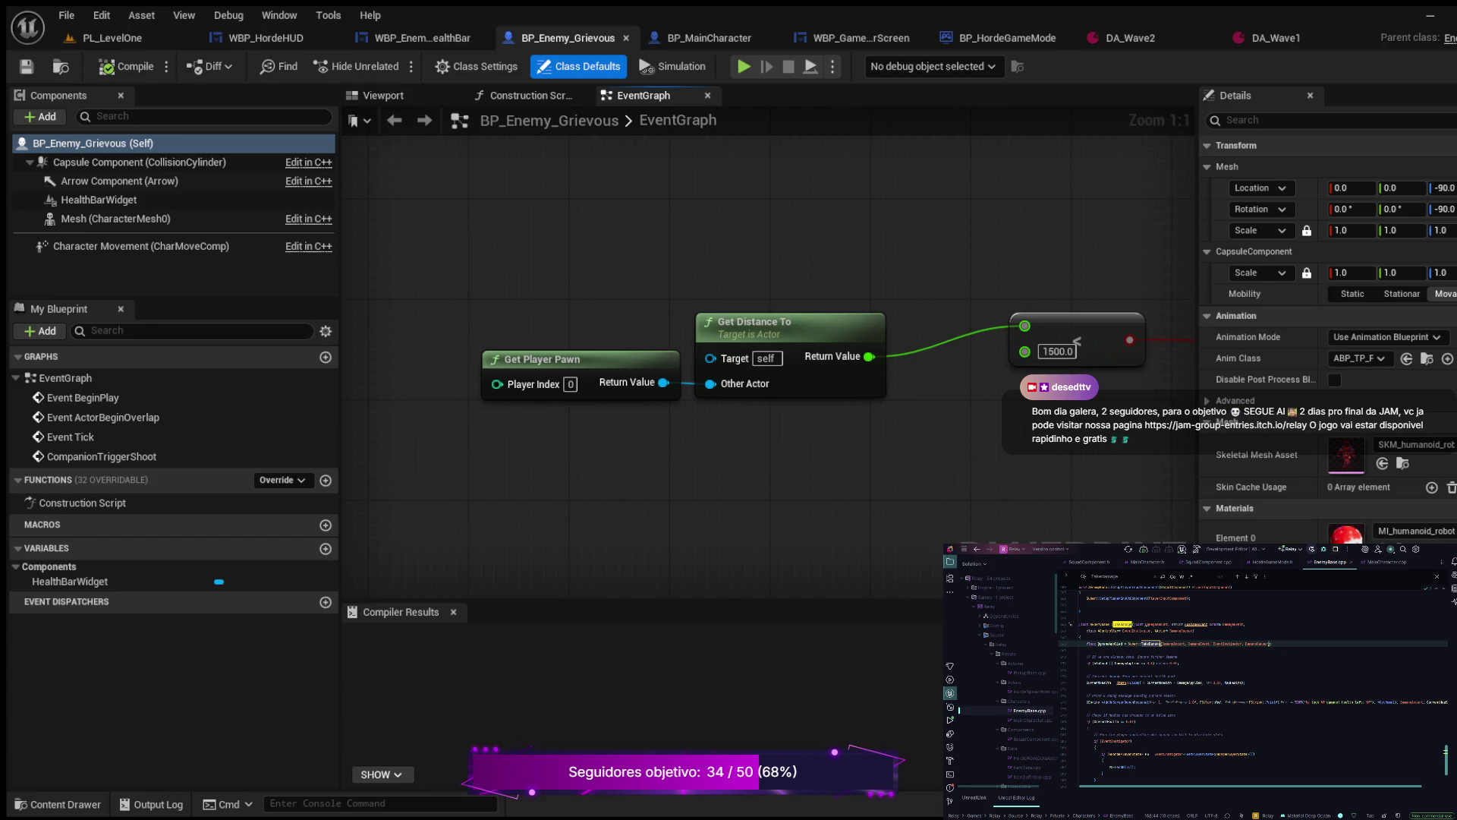
{"action": "mouse_move", "coordinate": [980, 525]}
{"action": "left_mouse_down"}
{"action": "mouse_move", "coordinate": [845, 471]}
{"action": "mouse_move", "coordinate": [526, 471]}
{"action": "mouse_move", "coordinate": [203, 416]}
{"action": "left_mouse_up"}
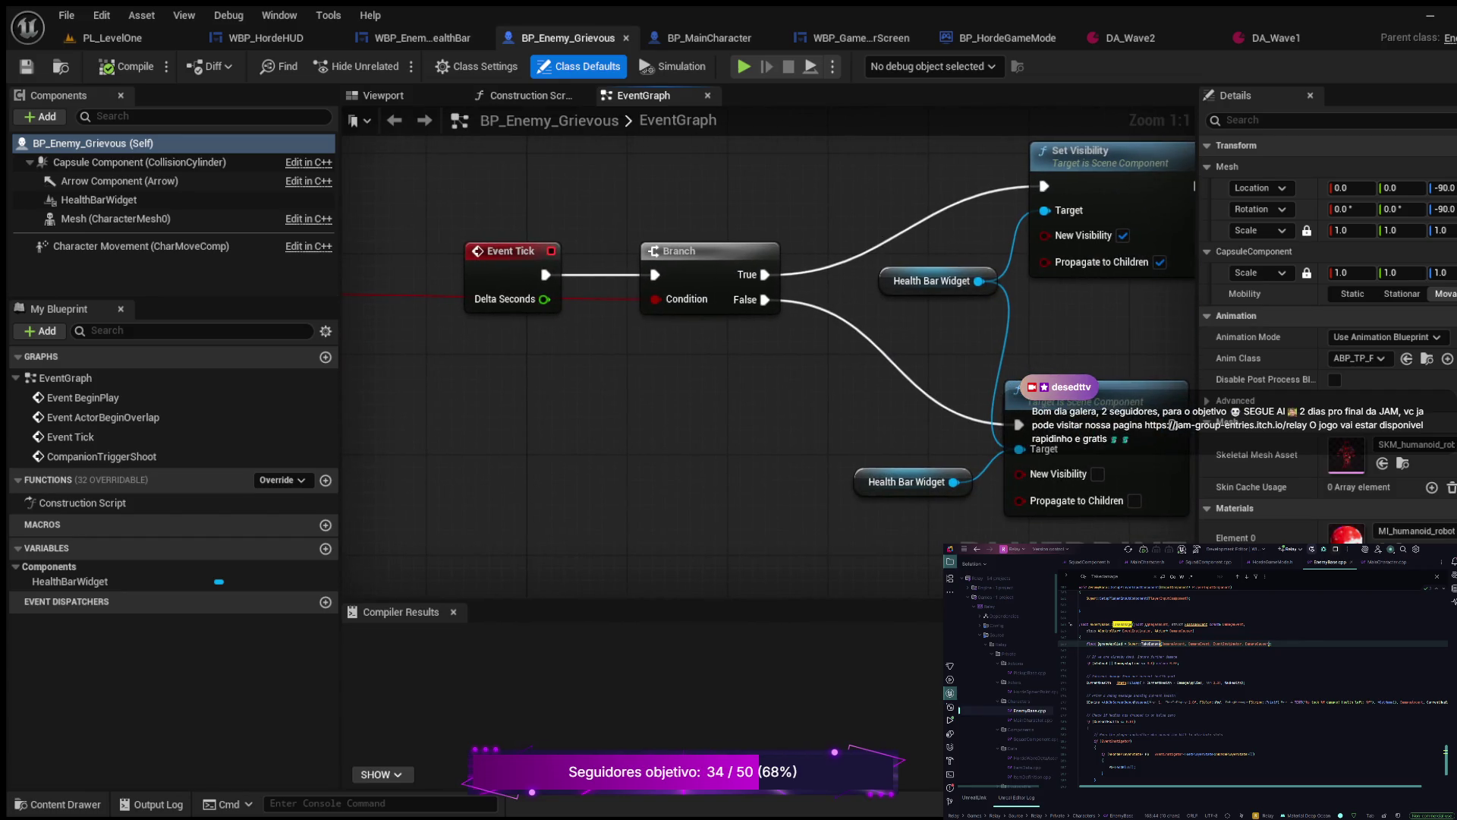
{"action": "mouse_move", "coordinate": [676, 511]}
{"action": "left_mouse_down"}
{"action": "mouse_move", "coordinate": [940, 453]}
{"action": "mouse_move", "coordinate": [1105, 461]}
{"action": "mouse_move", "coordinate": [745, 472]}
{"action": "mouse_move", "coordinate": [530, 443]}
{"action": "mouse_move", "coordinate": [131, 434]}
{"action": "left_mouse_up"}
{"action": "mouse_move", "coordinate": [915, 368]}
{"action": "left_mouse_down"}
{"action": "mouse_move", "coordinate": [976, 466]}
{"action": "mouse_move", "coordinate": [789, 512]}
{"action": "mouse_move", "coordinate": [1040, 463]}
{"action": "mouse_move", "coordinate": [478, 471]}
{"action": "mouse_move", "coordinate": [984, 469]}
{"action": "mouse_move", "coordinate": [1044, 304]}
{"action": "mouse_move", "coordinate": [1093, 383]}
{"action": "mouse_move", "coordinate": [940, 451]}
{"action": "mouse_move", "coordinate": [706, 478]}
{"action": "left_mouse_up"}
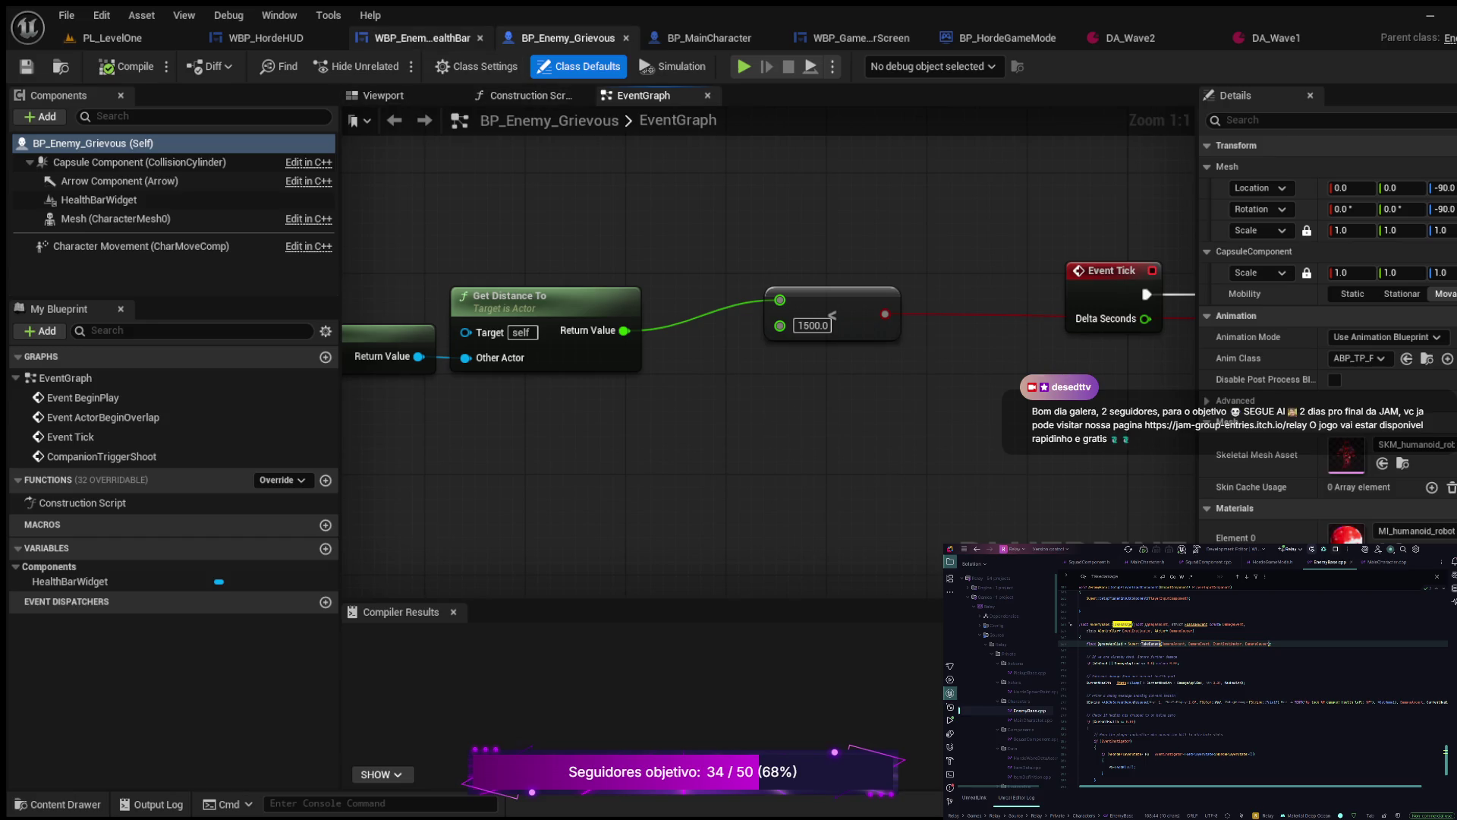
{"action": "left_click", "coordinate": [417, 38]}
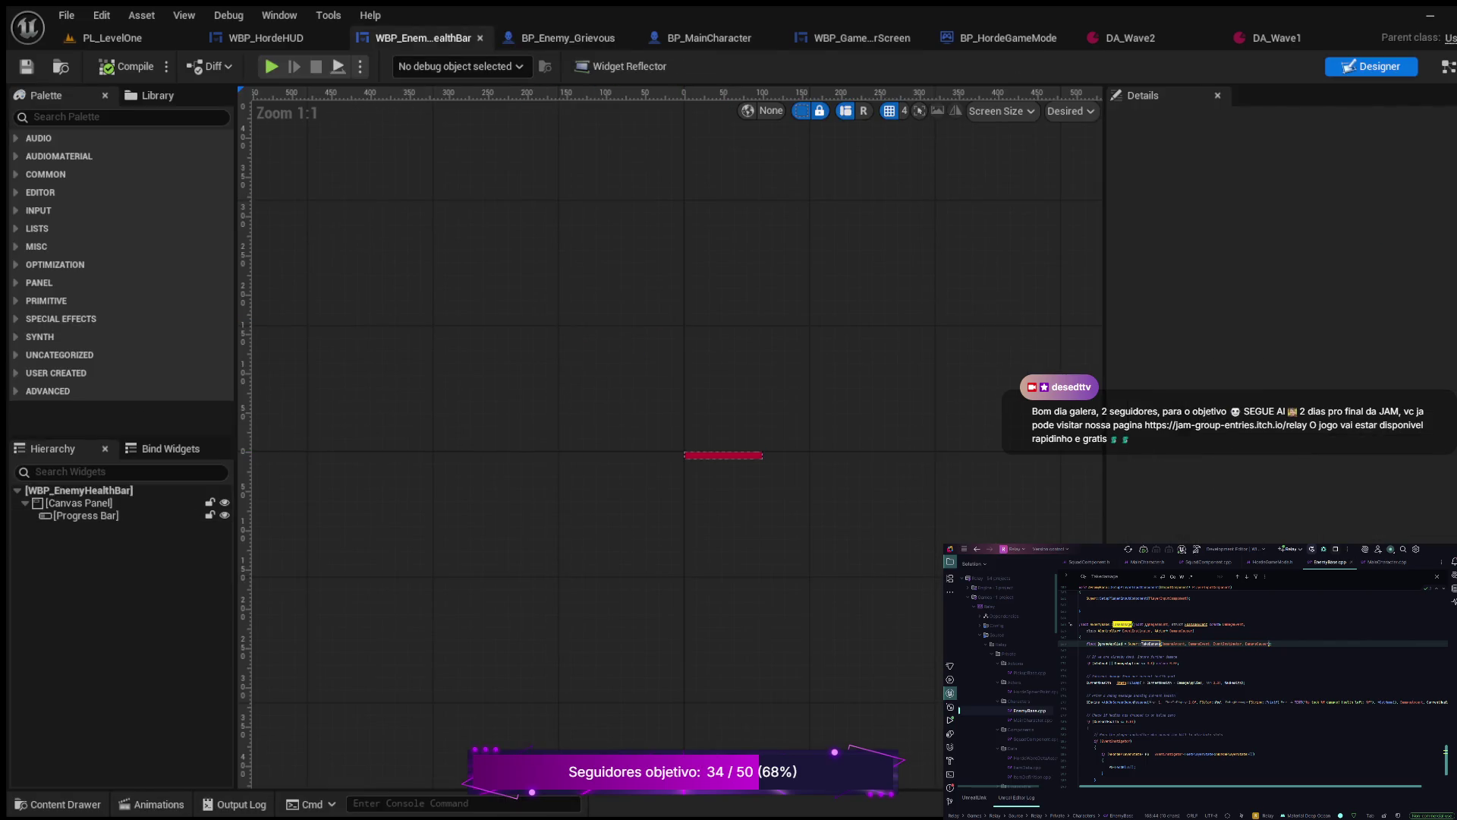
Step: Open WBP_EnemyHealthBar's GetHealthPercent function graph and view its EnemyBase cast and return nodes
{"action": "left_click", "coordinate": [1446, 66]}
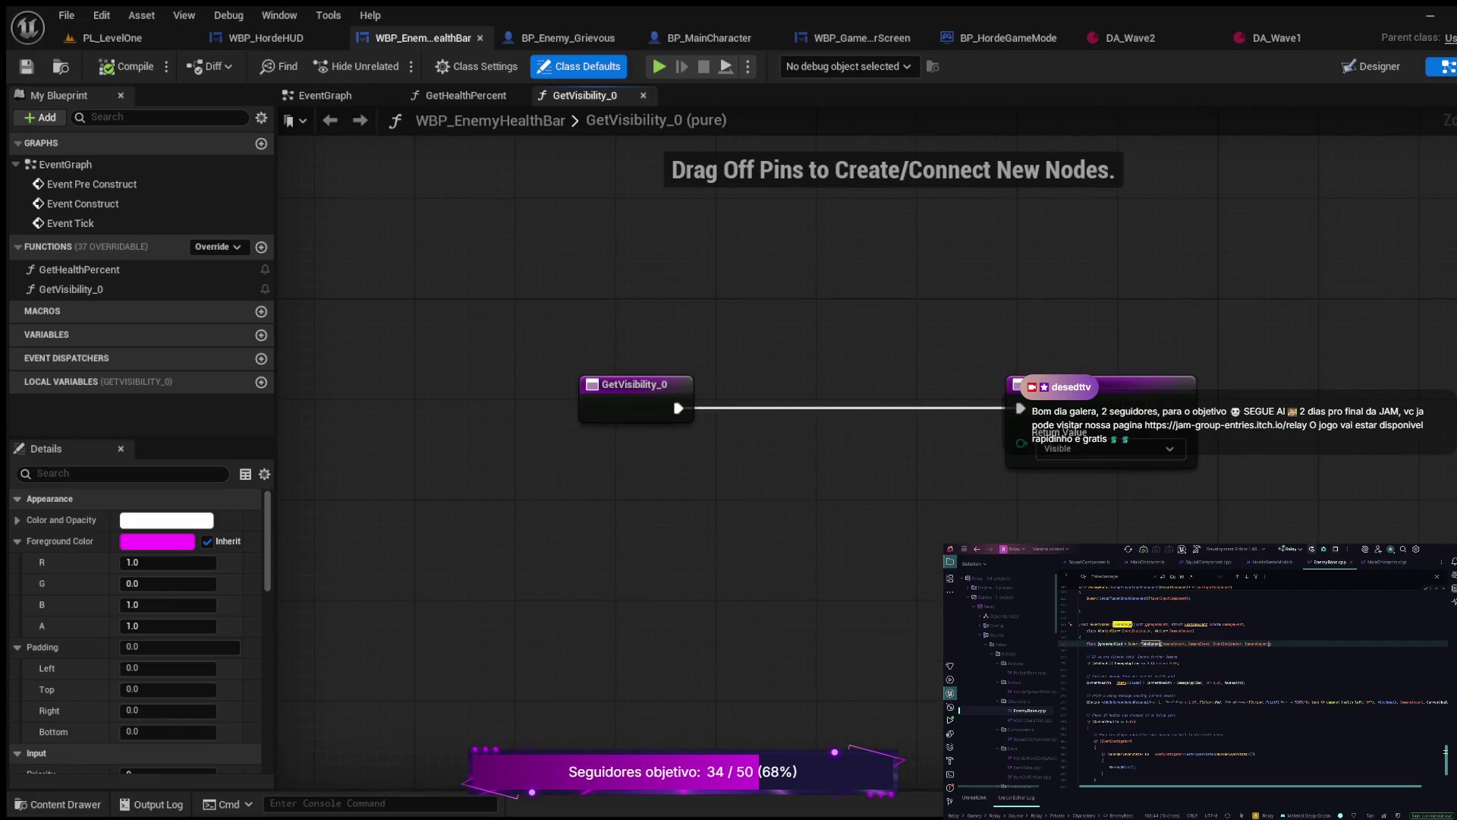
{"action": "left_click", "coordinate": [79, 269]}
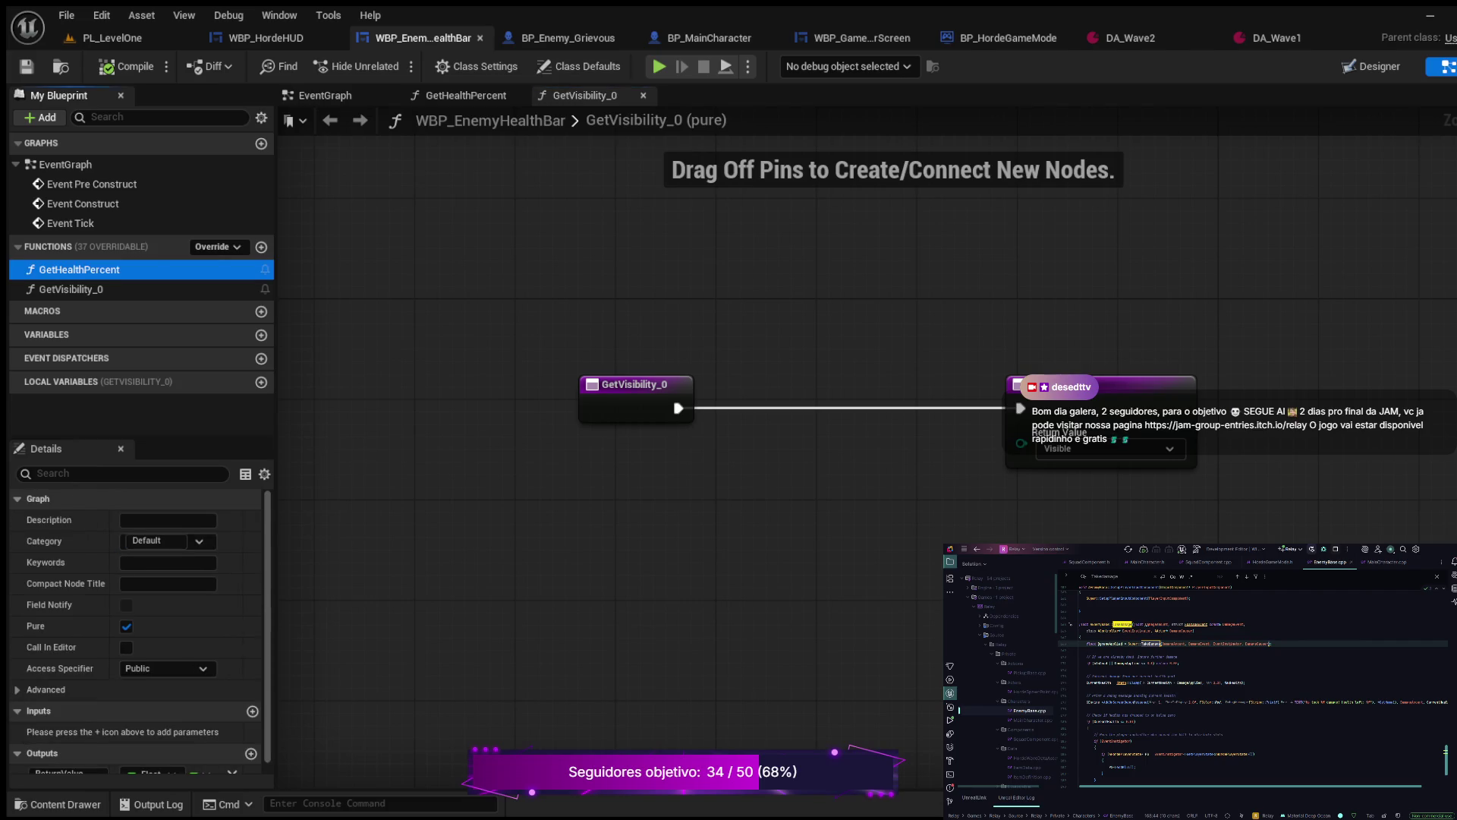
{"action": "double_click", "coordinate": [79, 269]}
{"action": "left_click_drag", "start_coordinate": [649, 393], "coordinate": [561, 384]}
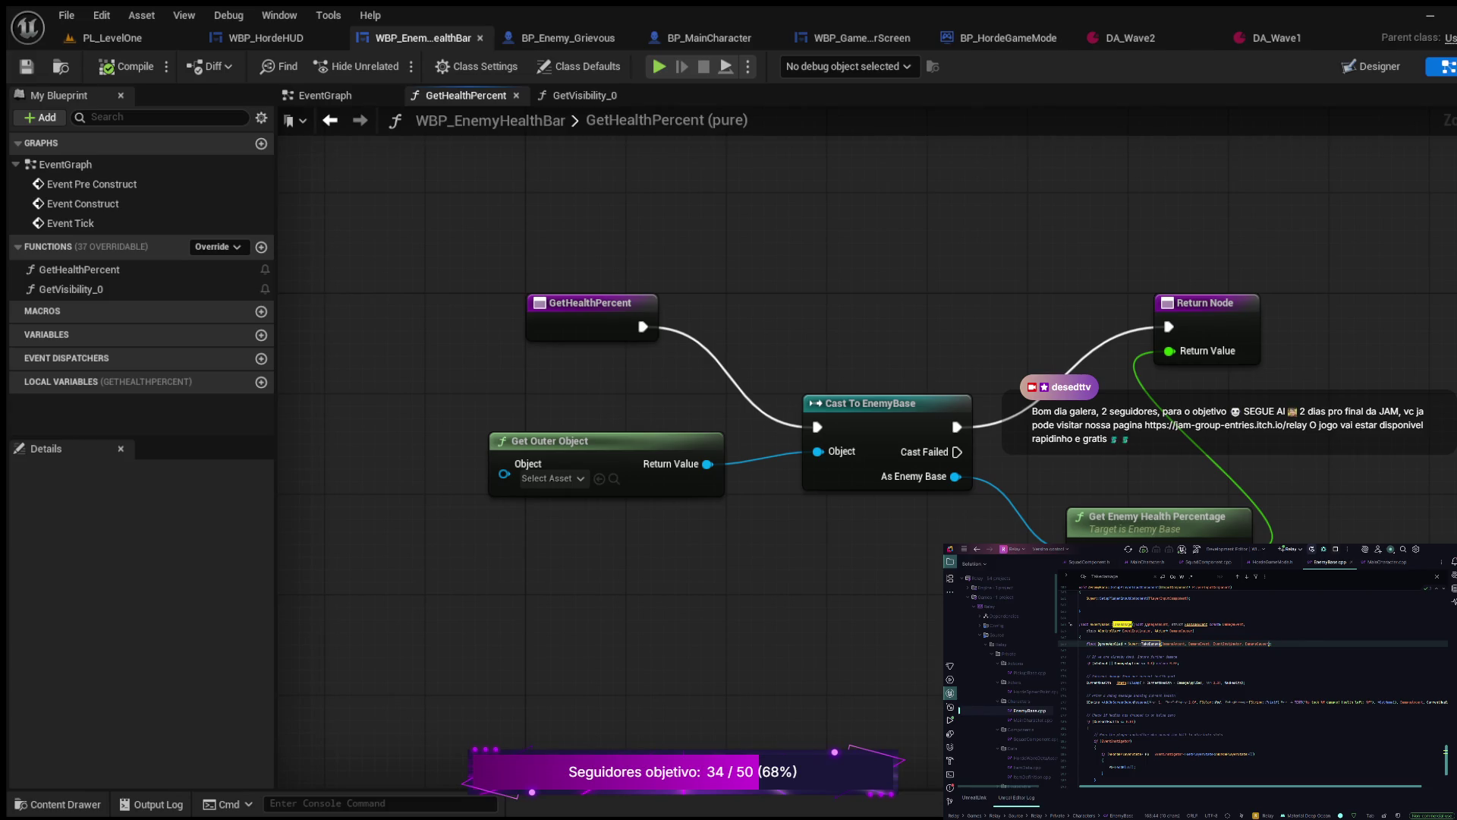
{"action": "left_click_drag", "start_coordinate": [483, 382], "coordinate": [680, 350]}
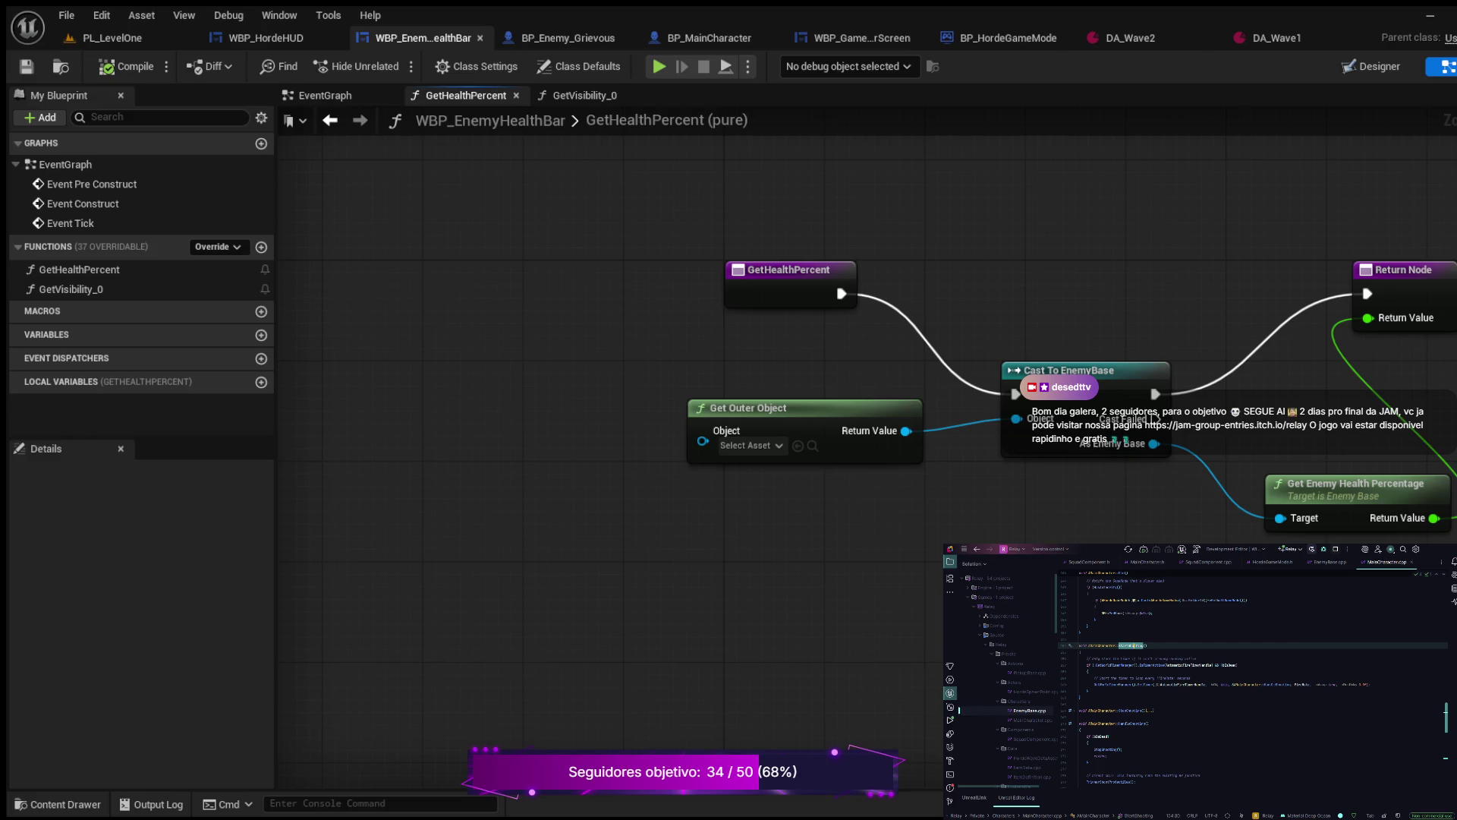
Step: Search EnemyBase.cpp for TakeDamage, review the matches, then clear the search
{"action": "scroll", "coordinate": [1252, 680], "scroll_direction": "down", "scroll_amount": 5}
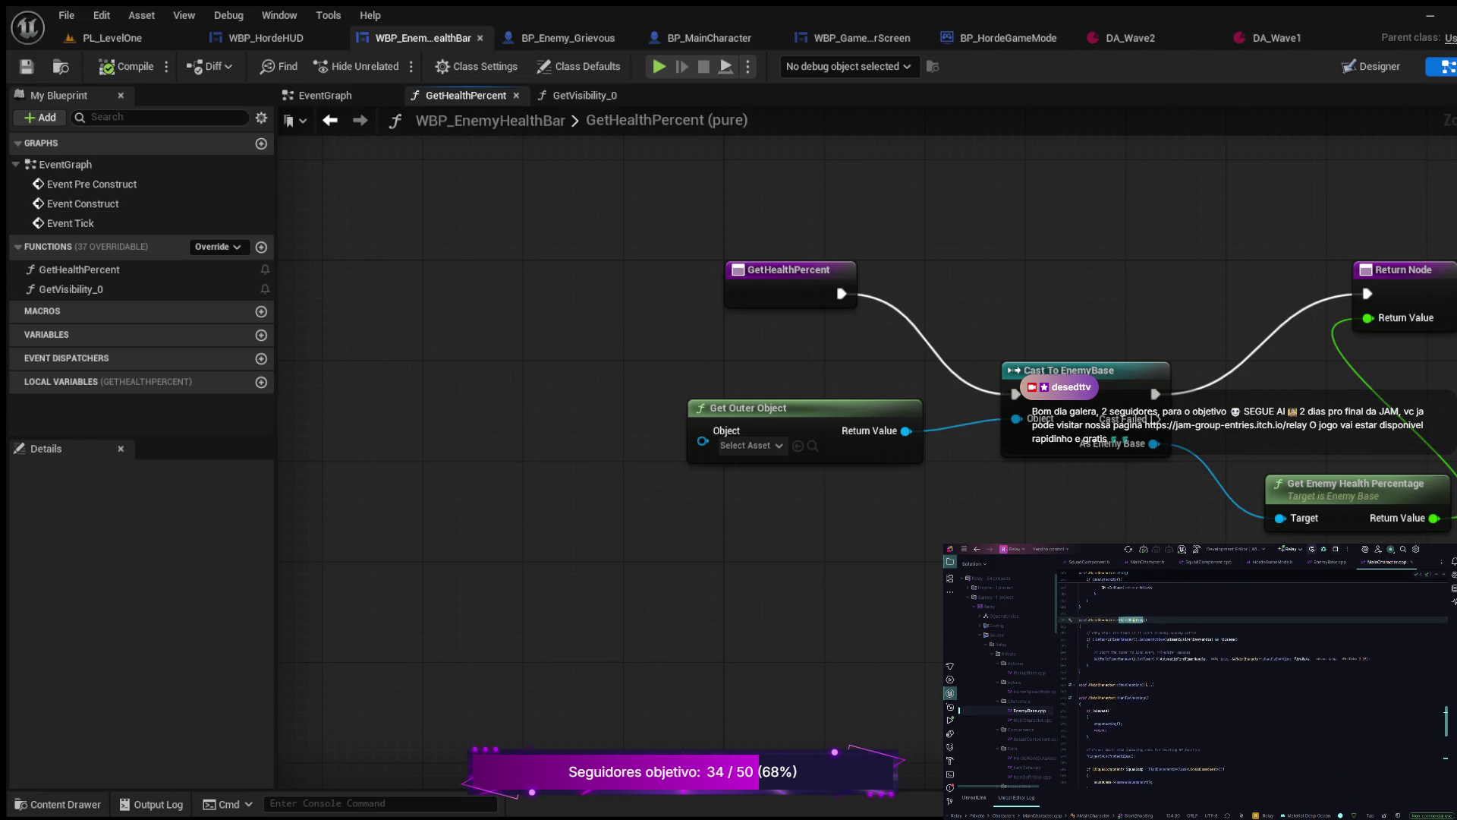
{"action": "scroll", "coordinate": [1252, 679], "scroll_direction": "up", "scroll_amount": 4}
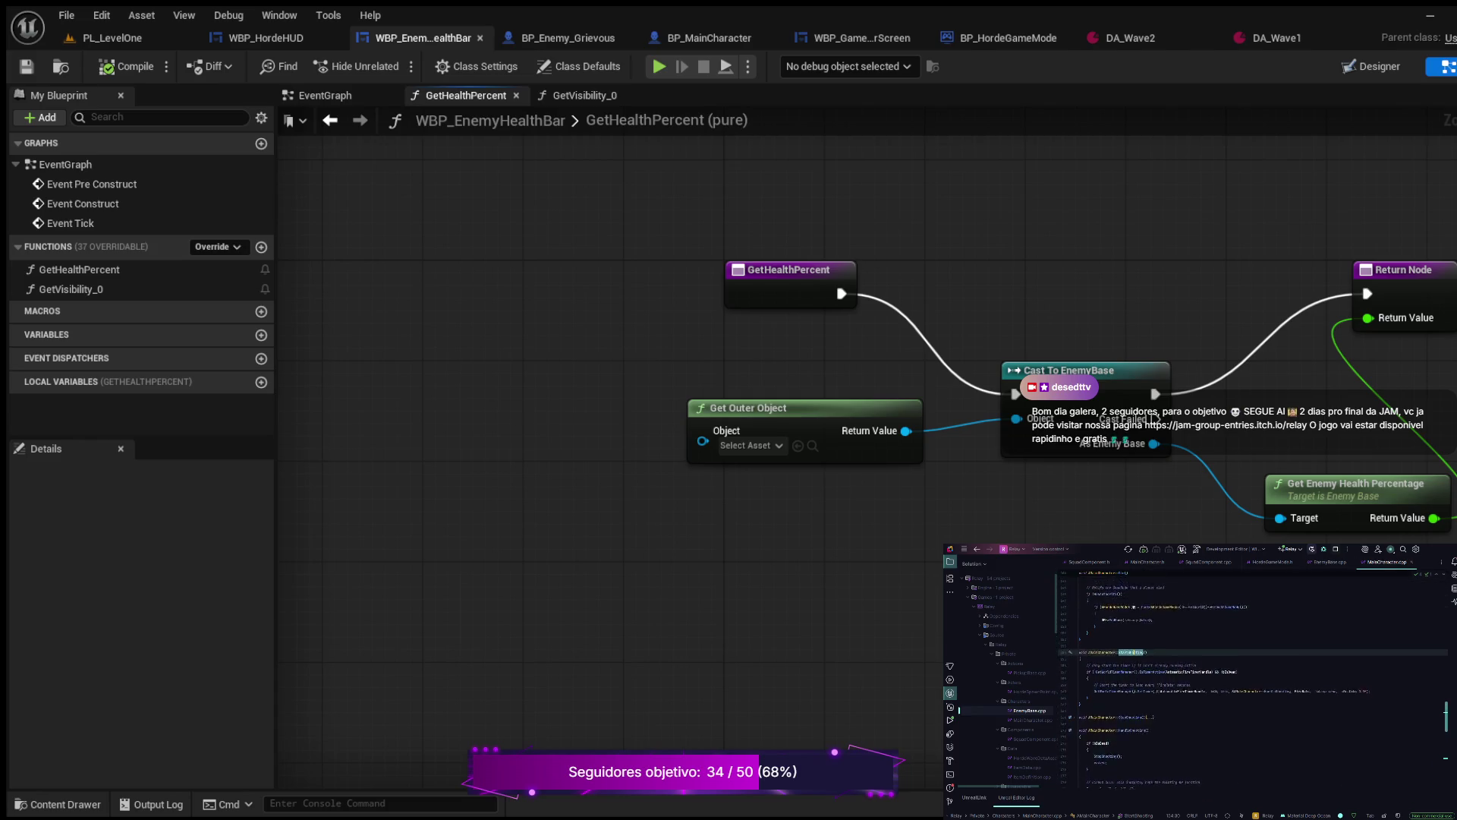
{"action": "key", "text": "ctrl+f"}
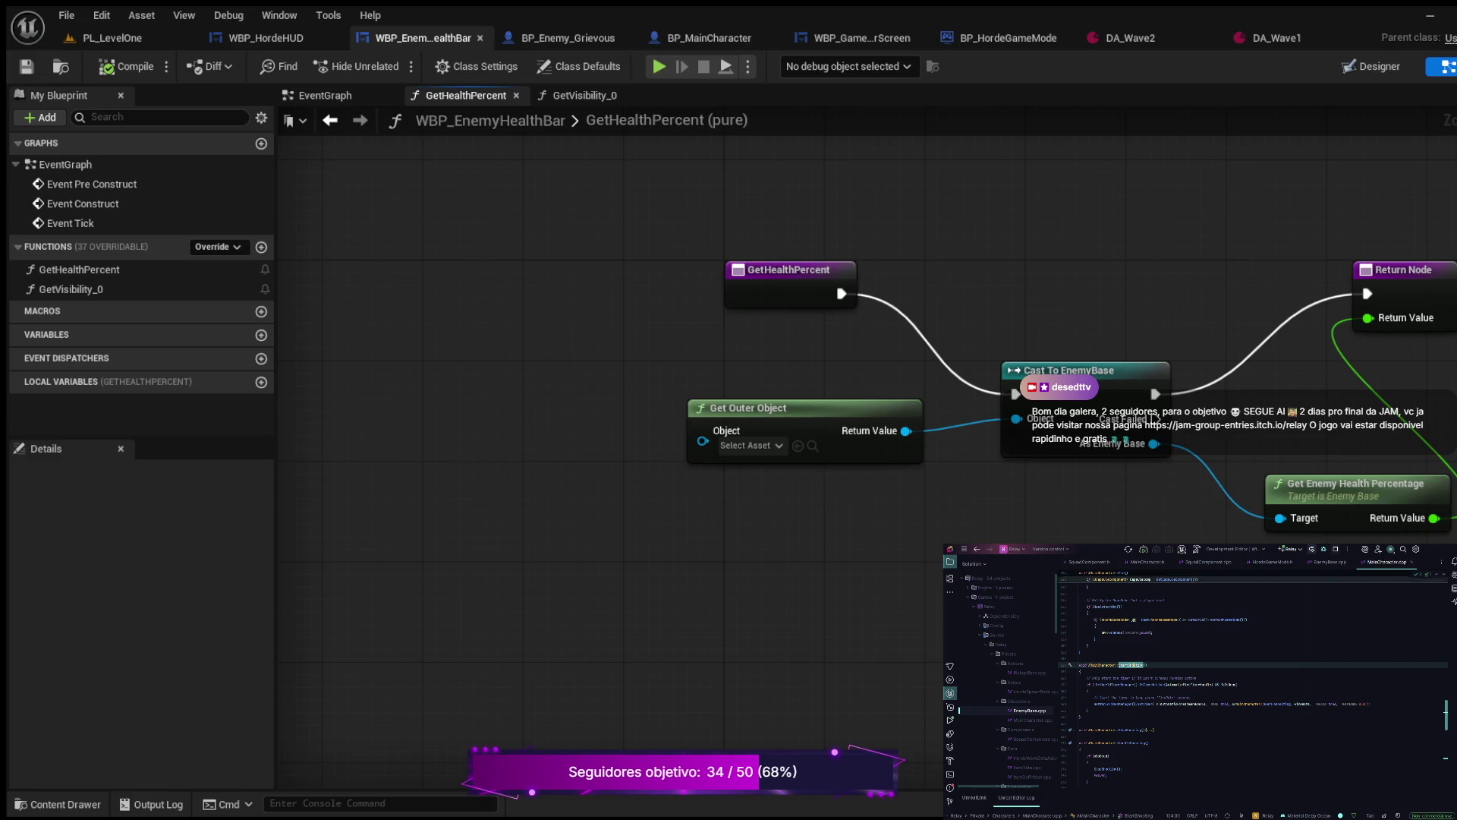
{"action": "scroll", "coordinate": [1252, 680], "scroll_direction": "down", "scroll_amount": 5}
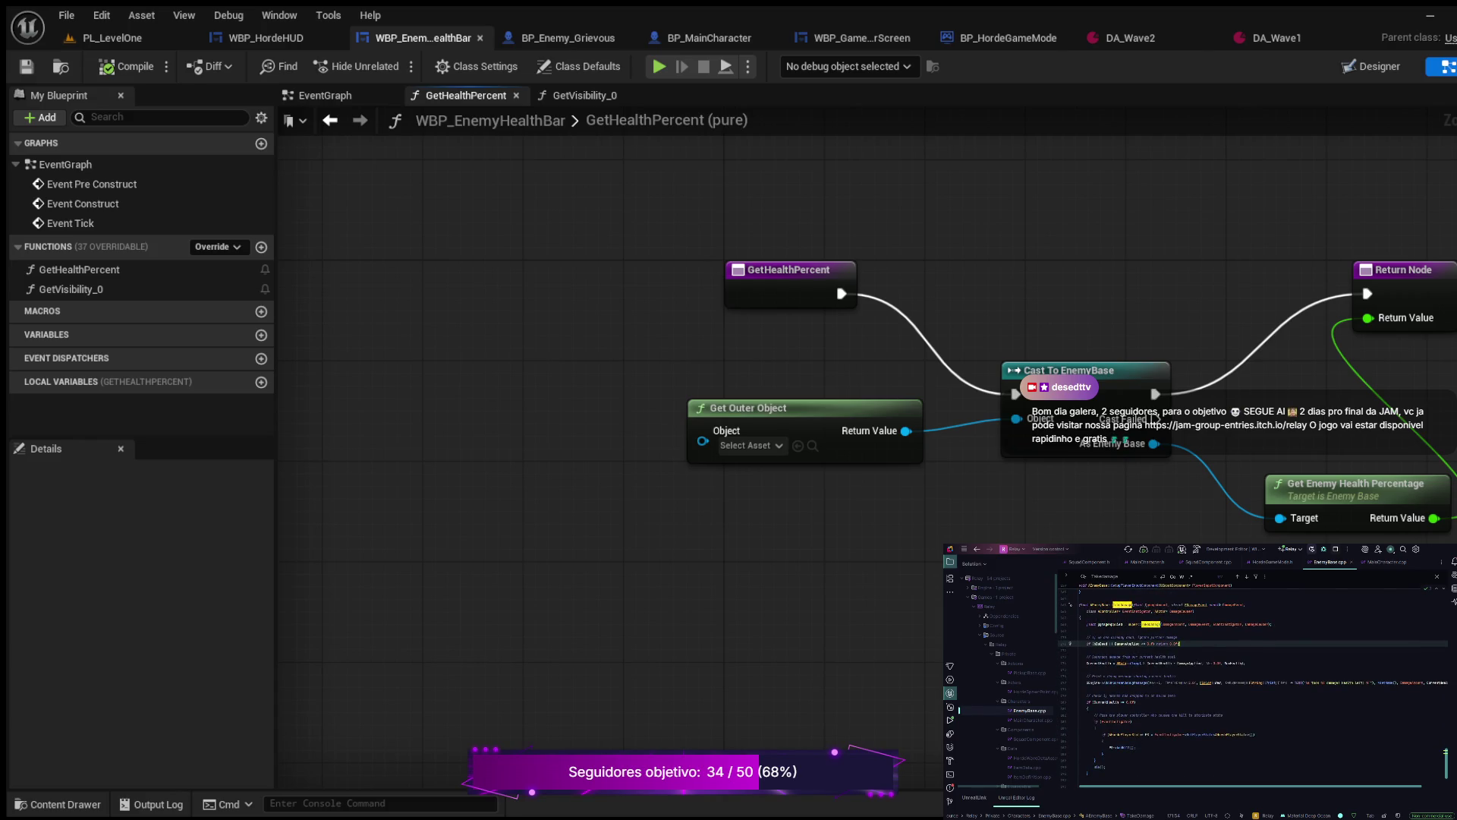
{"action": "scroll", "coordinate": [1252, 680], "scroll_direction": "down", "scroll_amount": 1}
{"action": "scroll", "coordinate": [1252, 680], "scroll_direction": "up", "scroll_amount": 1}
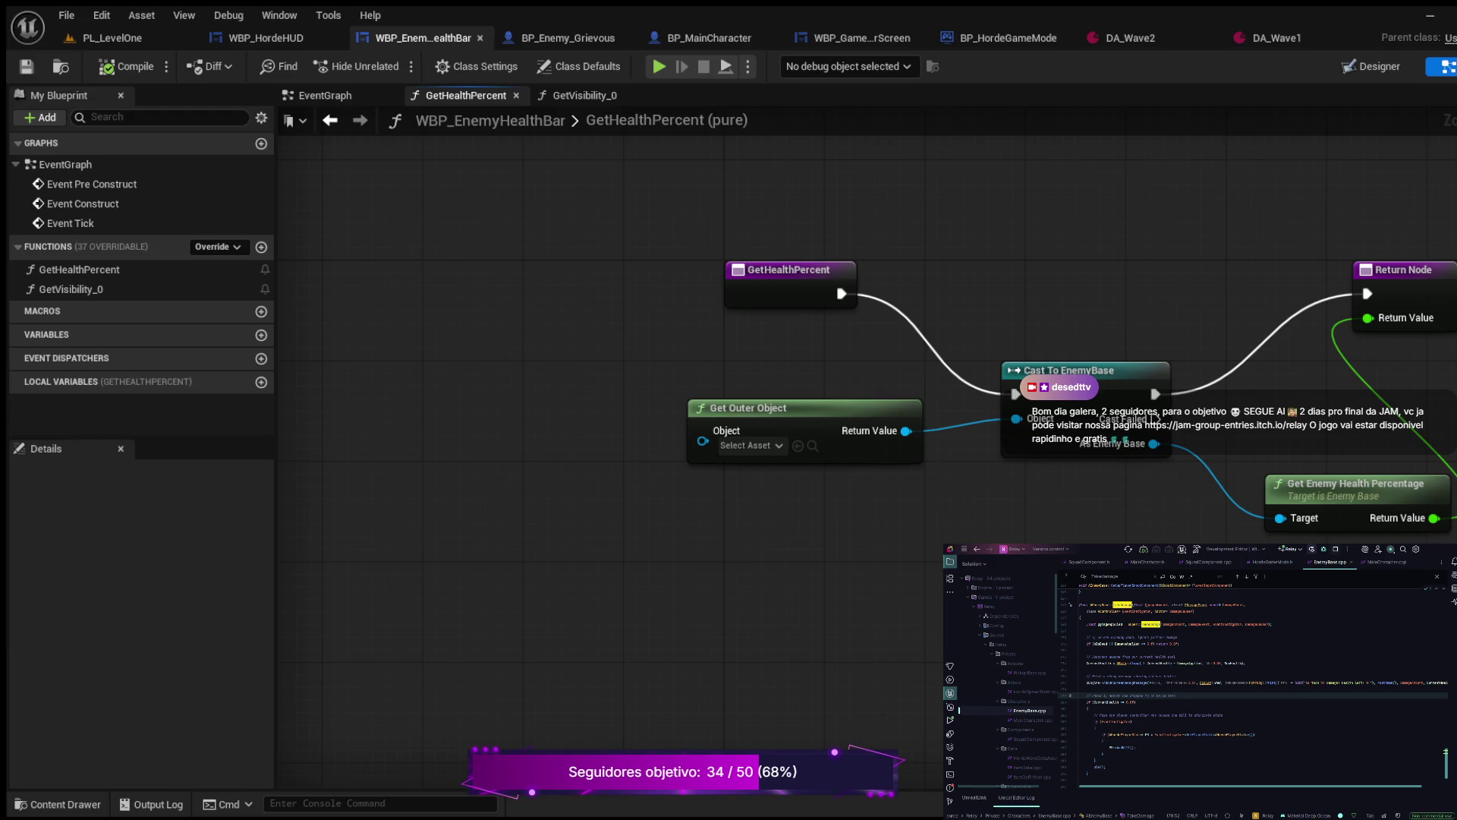
{"action": "scroll", "coordinate": [1252, 681], "scroll_direction": "up", "scroll_amount": 1}
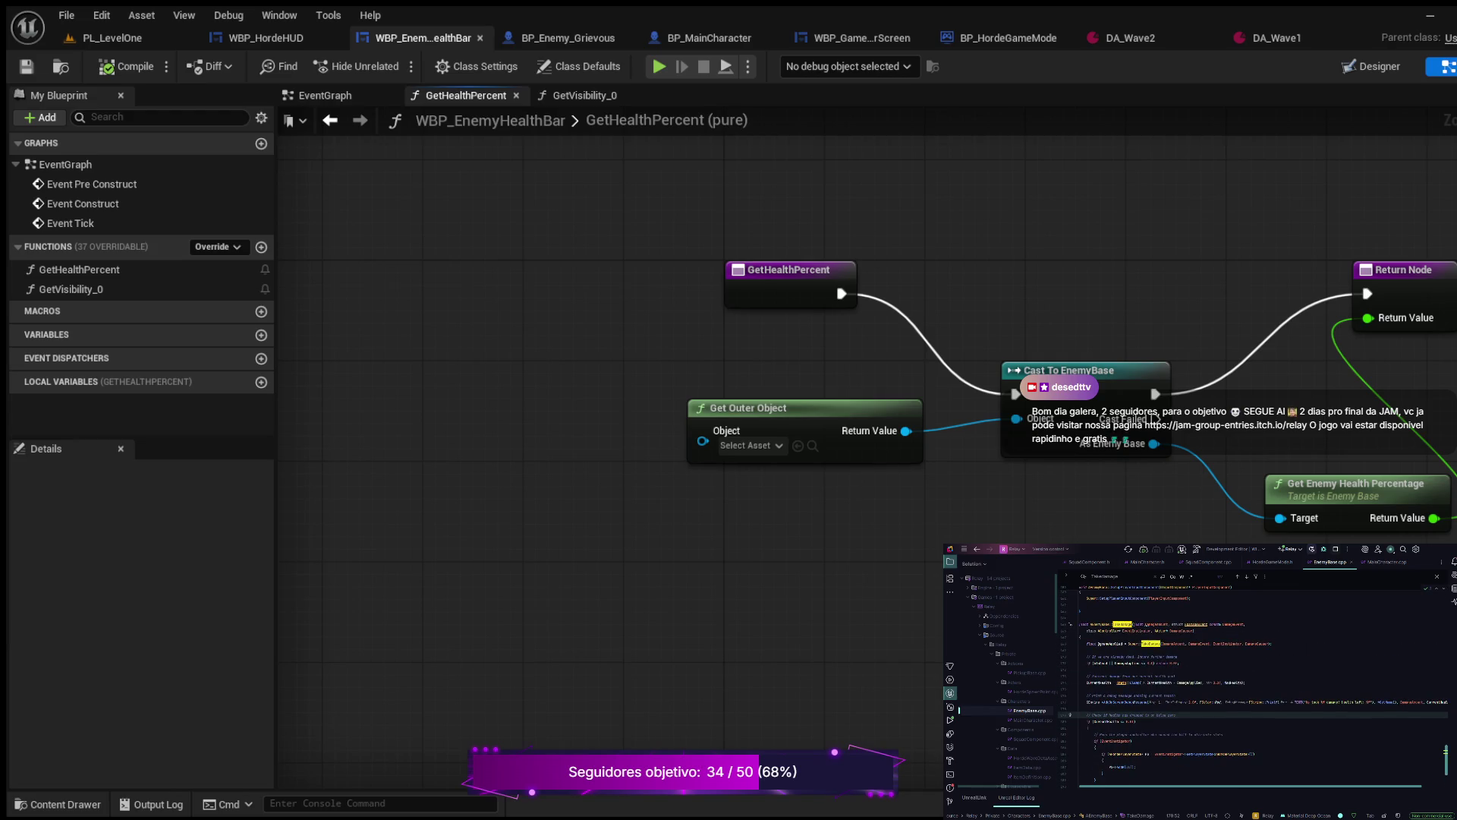
{"action": "scroll", "coordinate": [1252, 680], "scroll_direction": "down", "scroll_amount": 1}
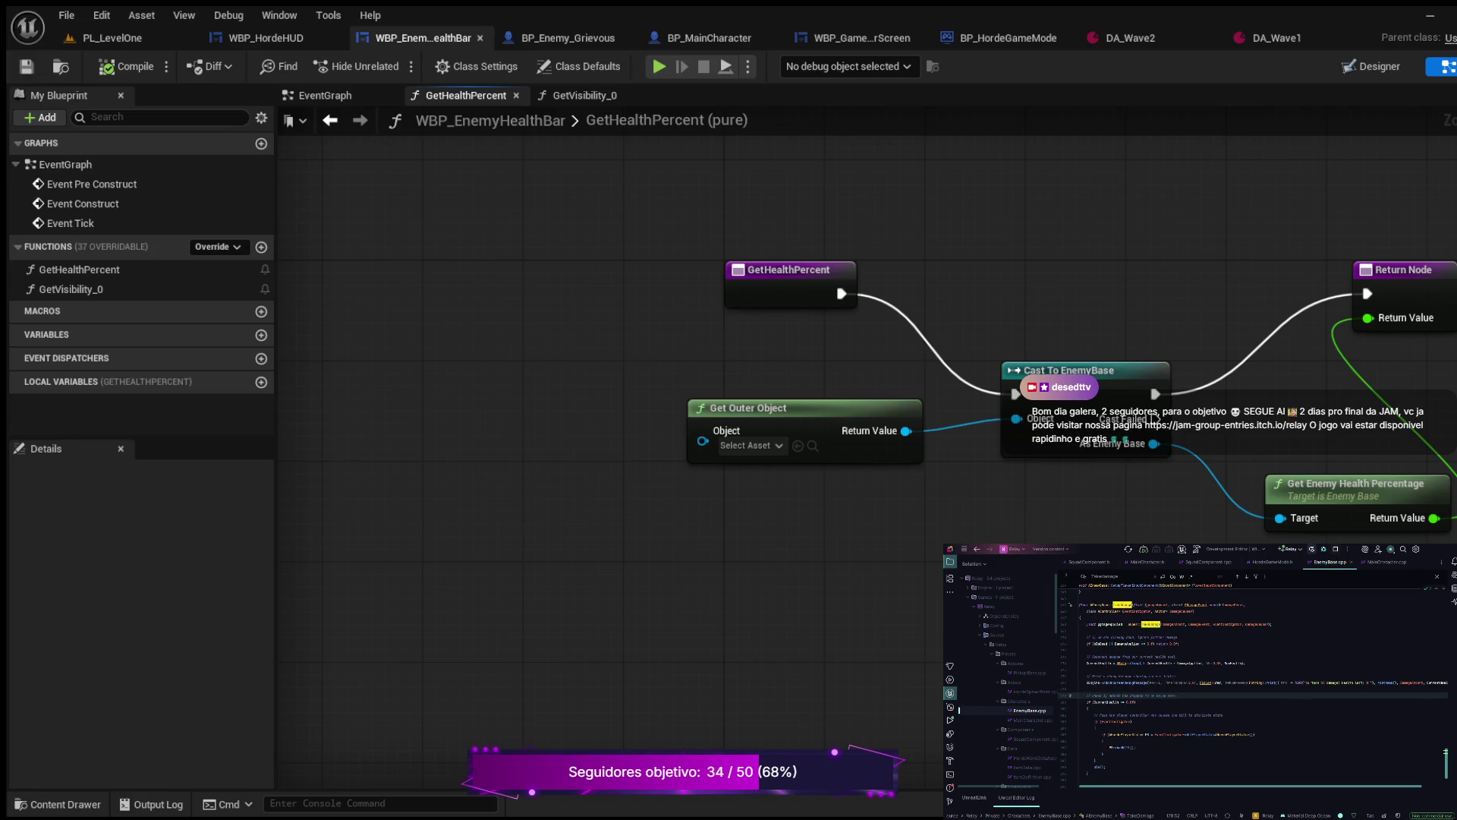
{"action": "key", "text": "BackSpace"}
{"action": "key", "text": "BackSpace"}
{"action": "key", "text": "BackSpace"}
Step: Scroll through EnemyBase.cpp and place the cursor at the end of a comment line
{"action": "scroll", "coordinate": [1253, 683], "scroll_direction": "up", "scroll_amount": 1}
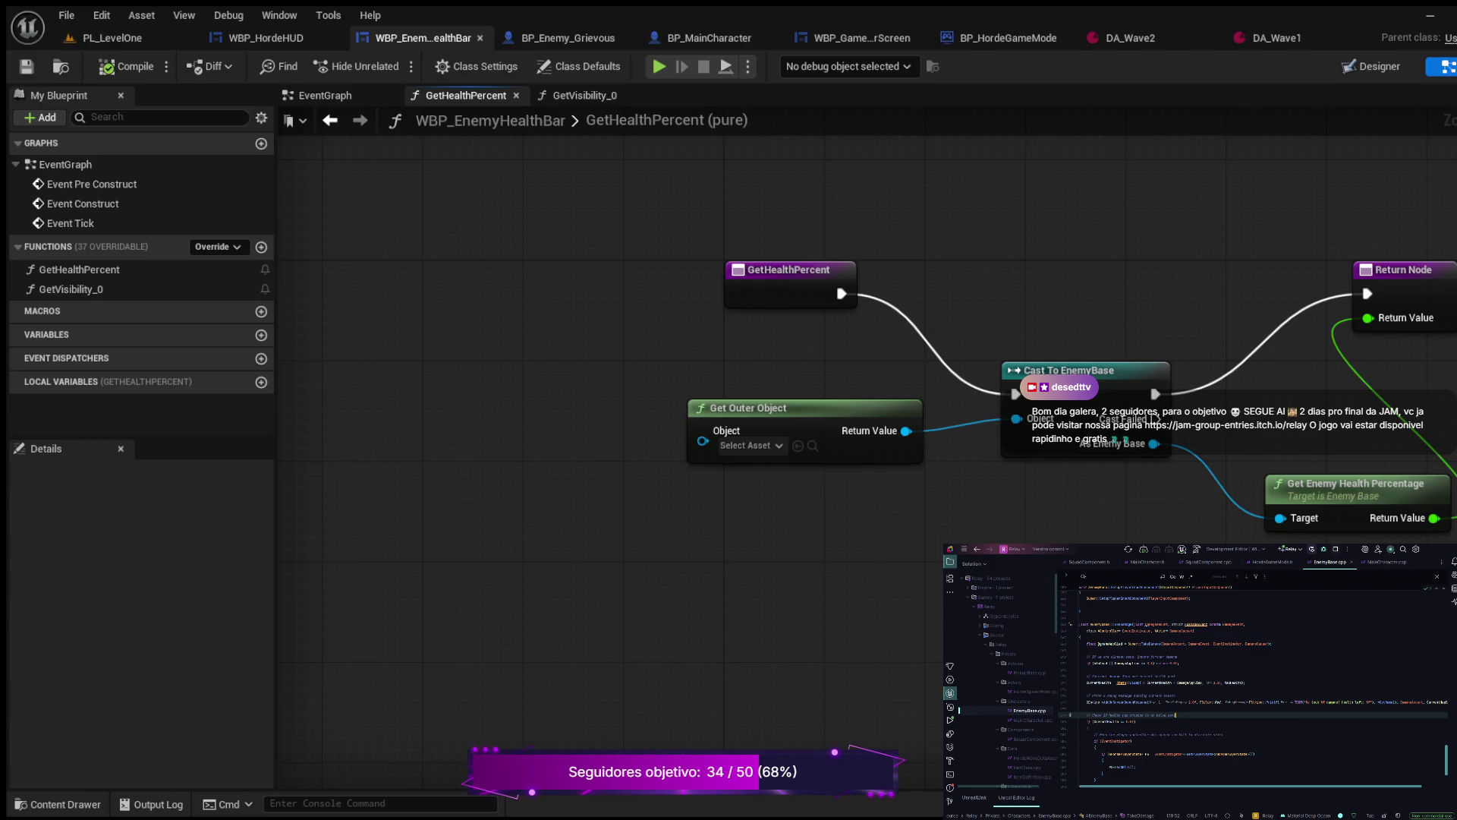
{"action": "scroll", "coordinate": [1253, 683], "scroll_direction": "down", "scroll_amount": 2}
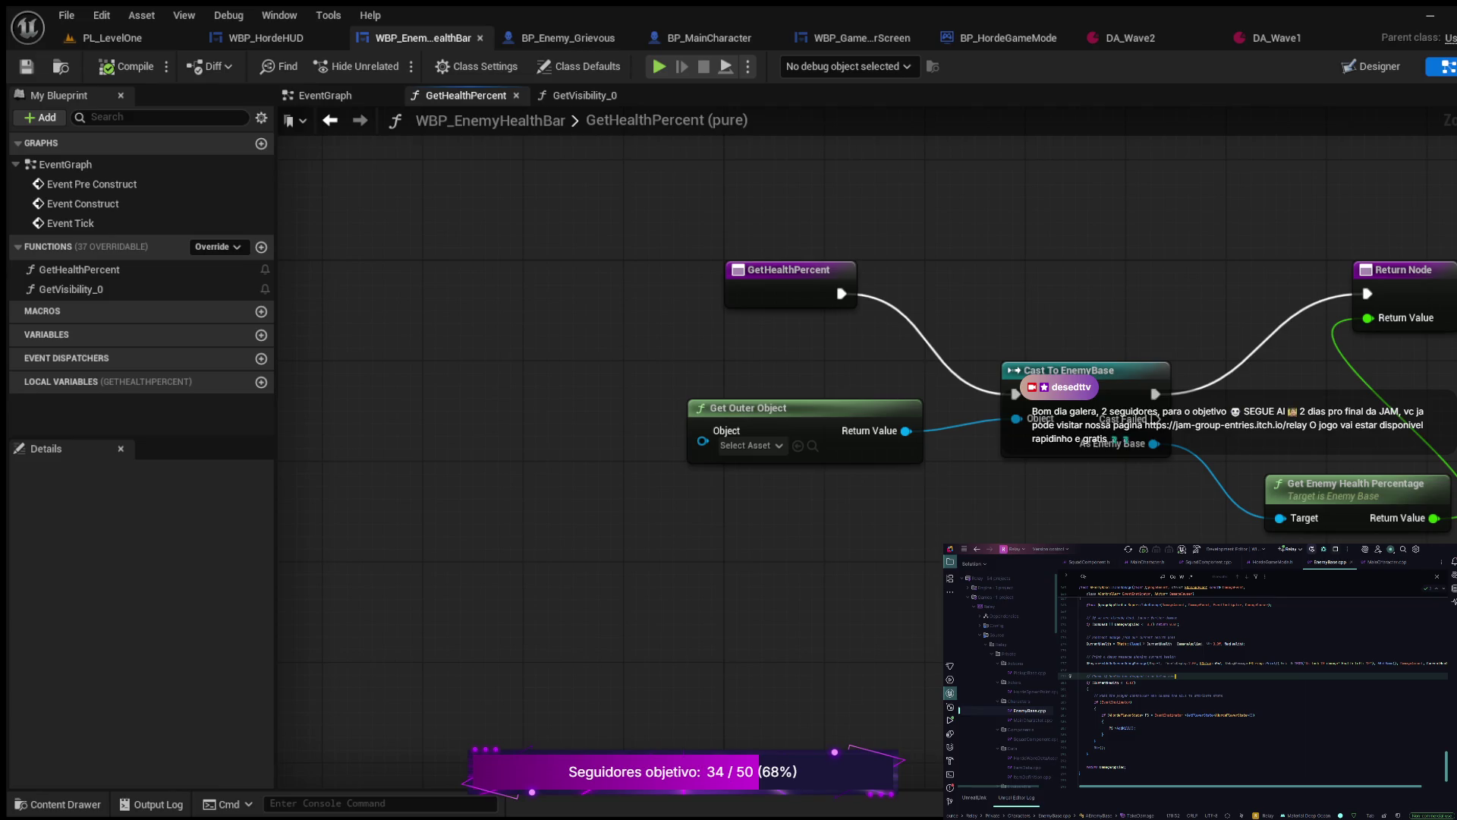
{"action": "key", "text": "ctrl+a"}
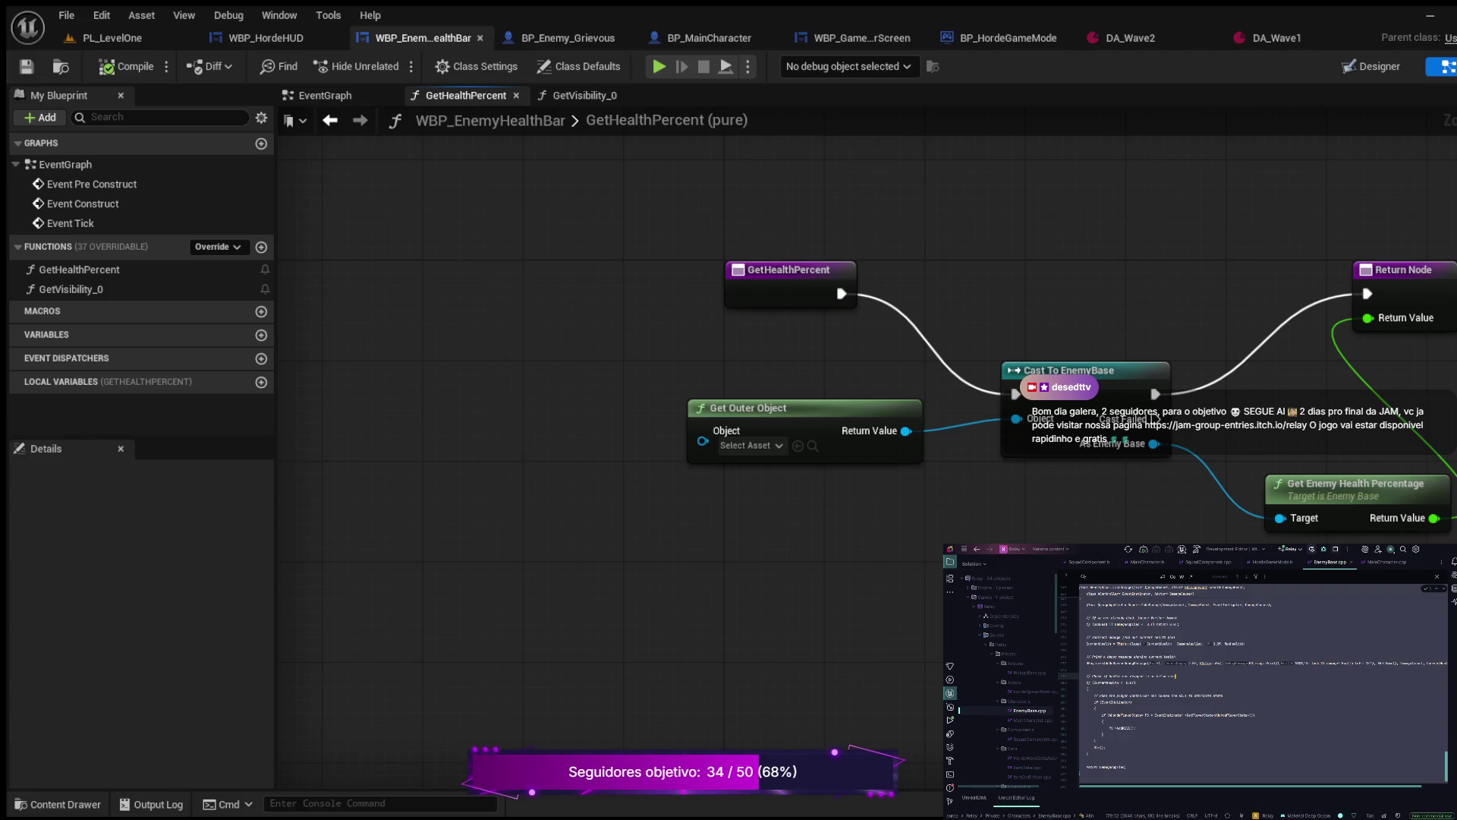
{"action": "key", "text": "Up"}
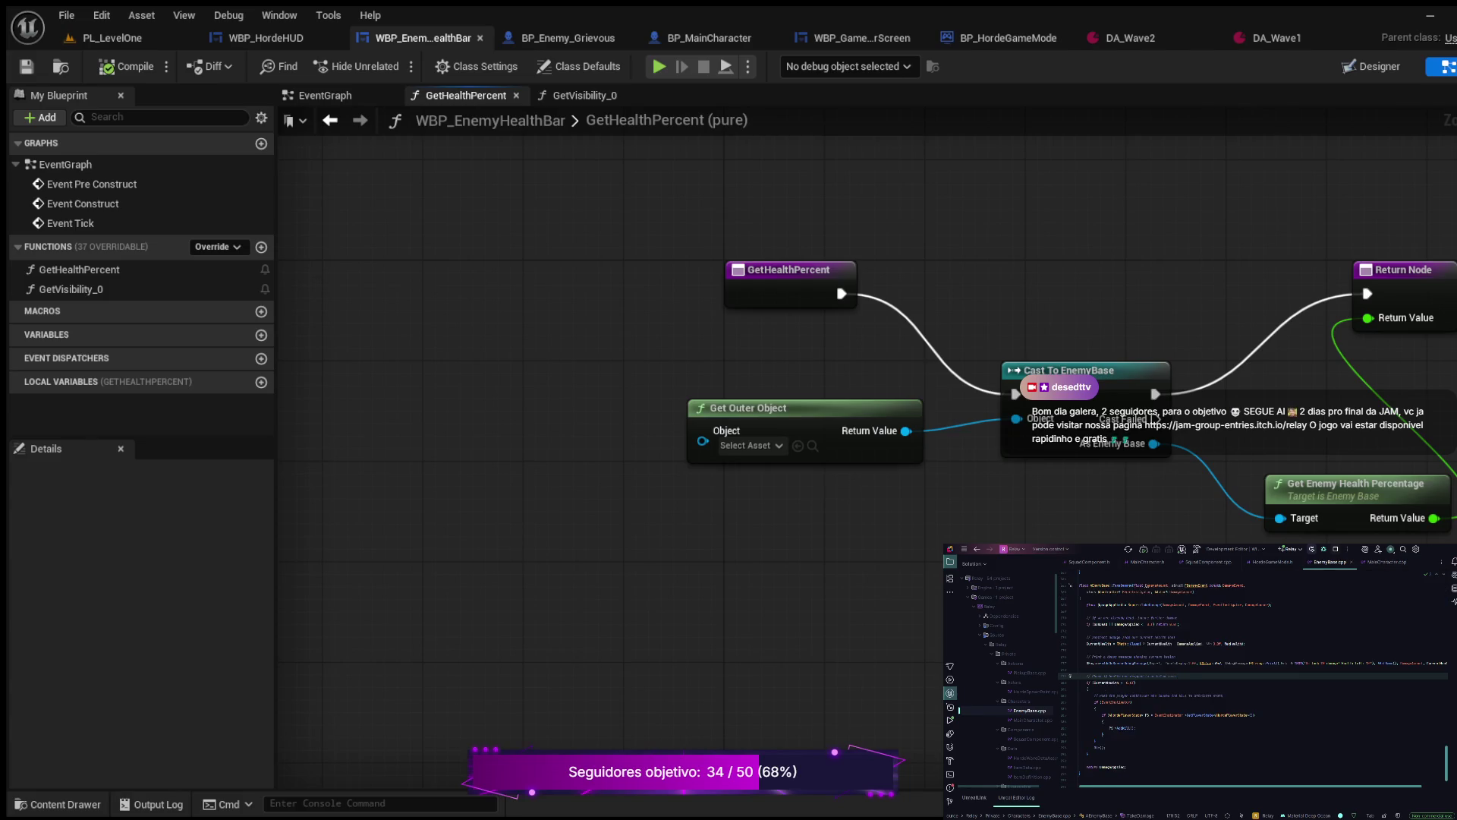
{"action": "left_click", "coordinate": [1223, 694]}
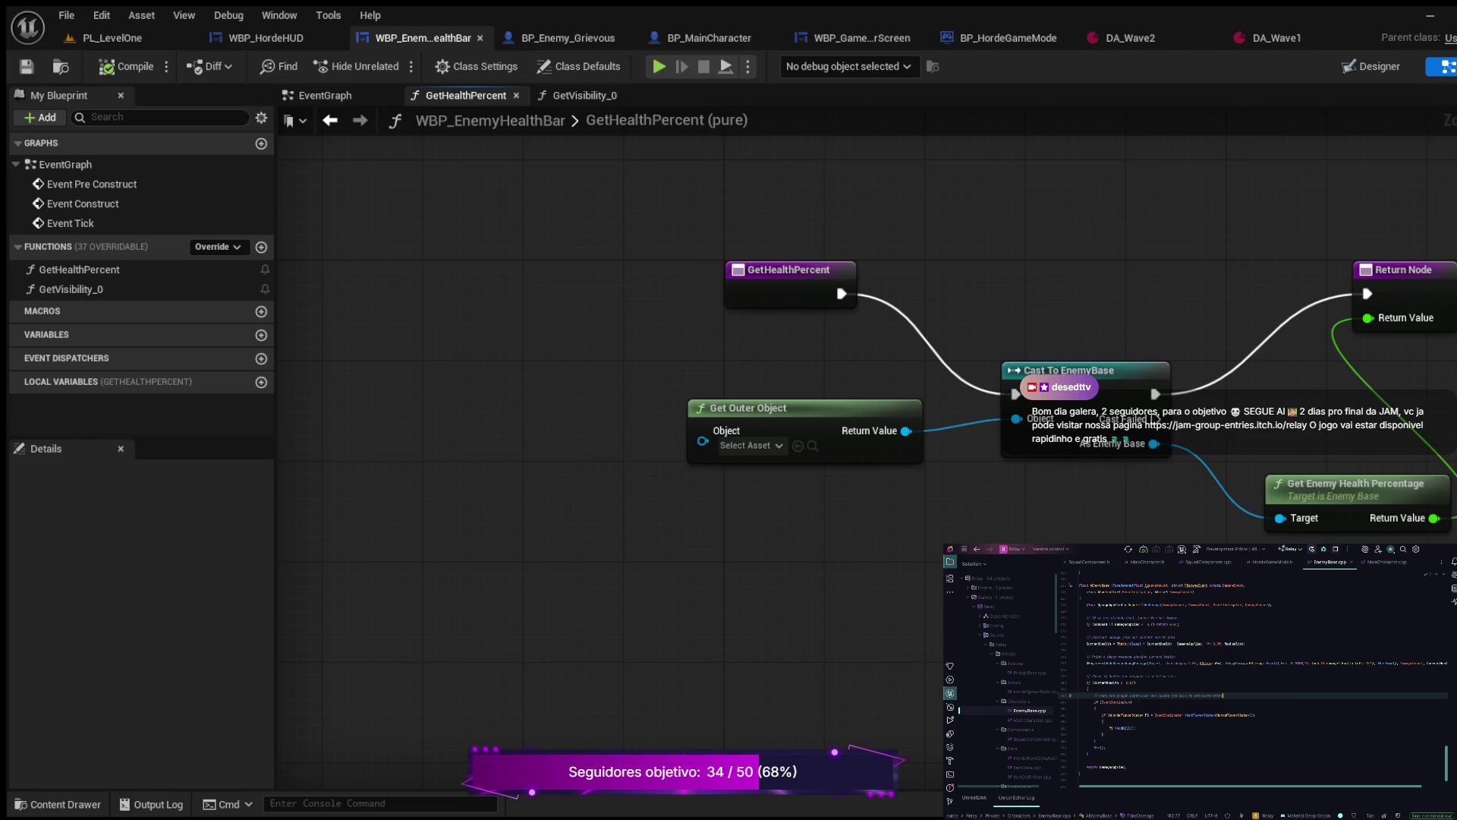
Step: Search for 'Destroy' and scroll up to AEnemyBase::Die()'s Stop the AI comment
{"action": "key", "text": "ctrl+f"}
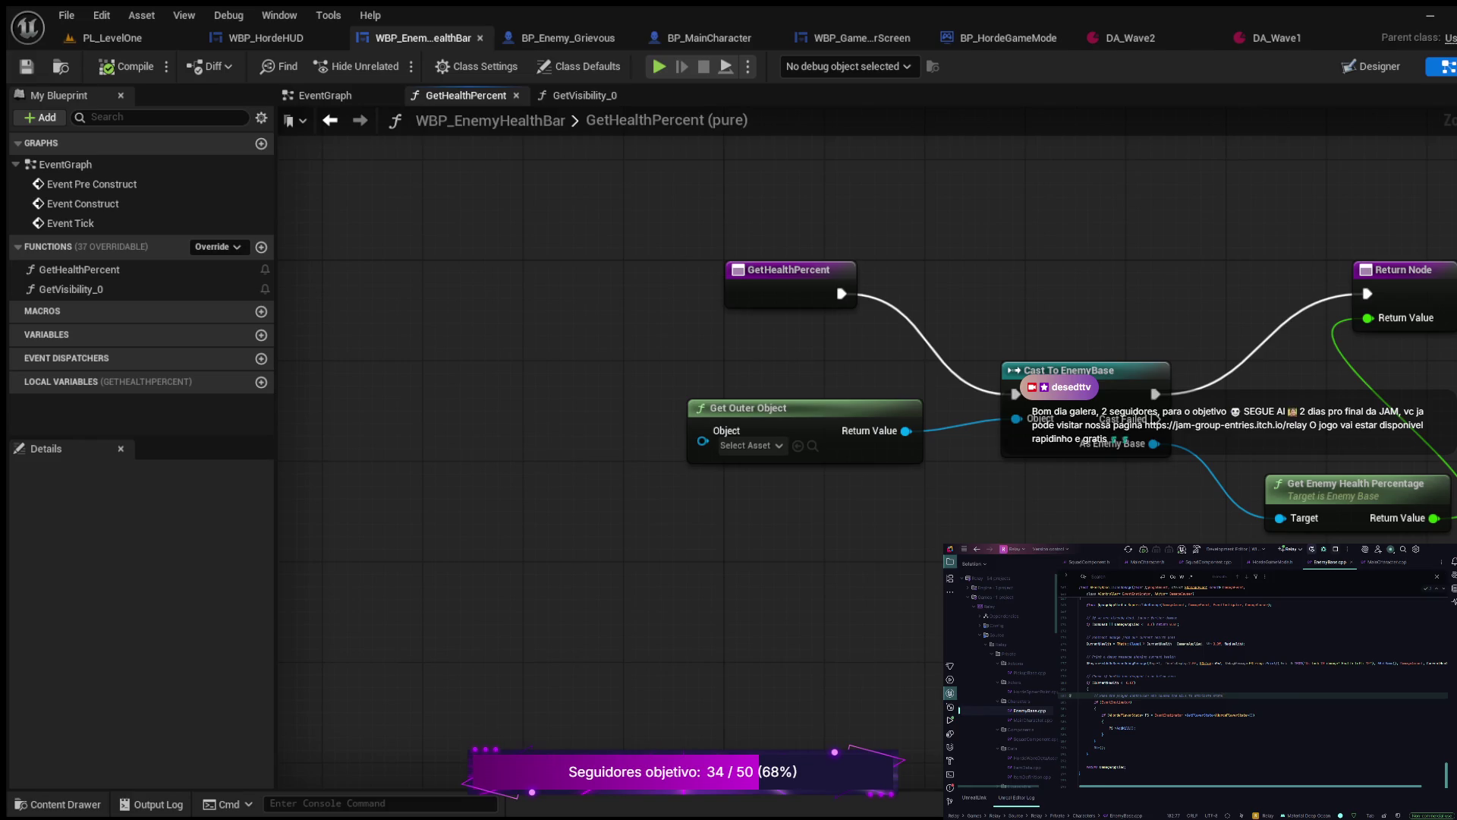
{"action": "type", "text": "Destroy"}
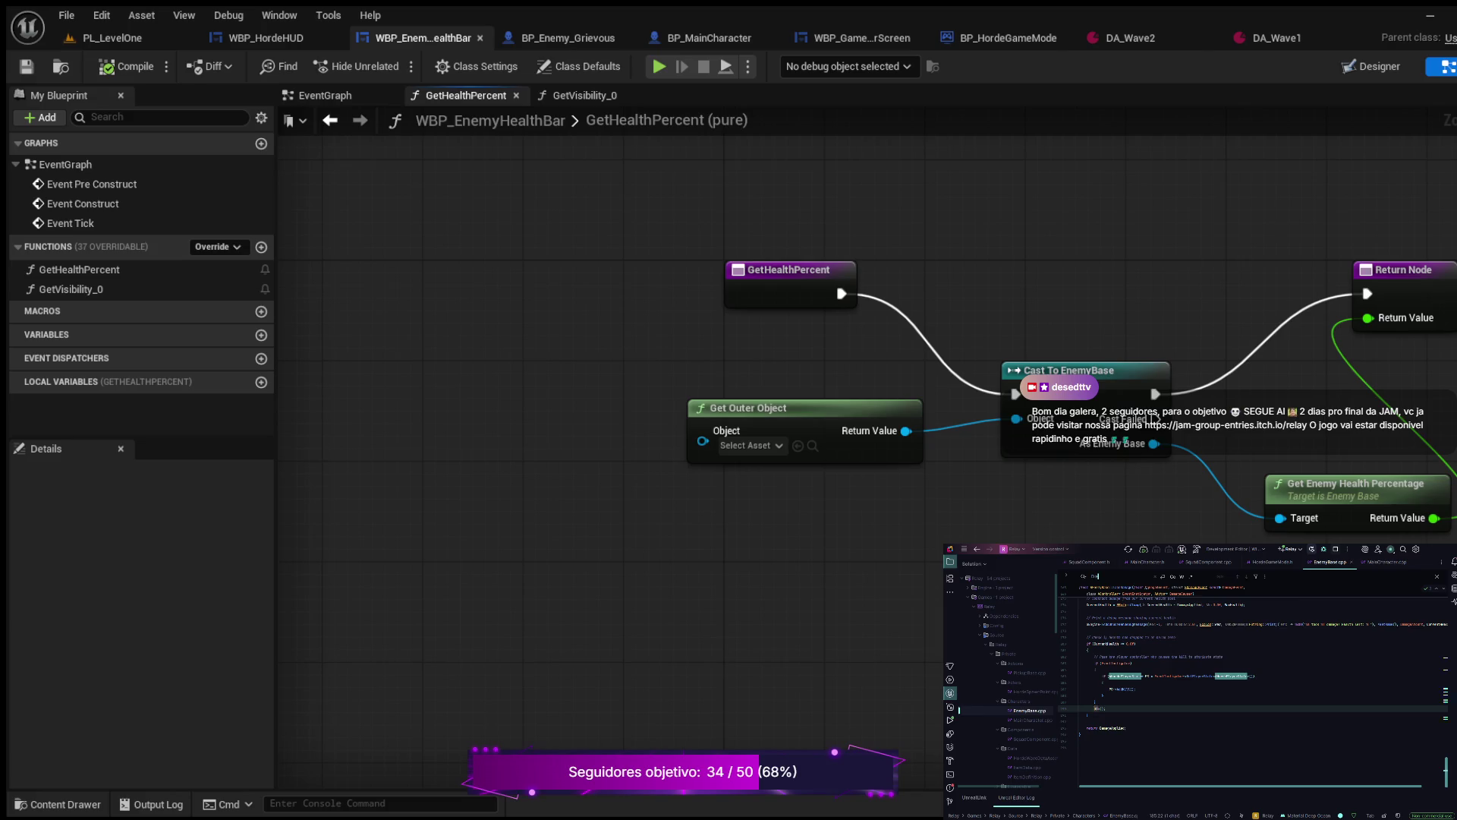
{"action": "key", "text": "Return"}
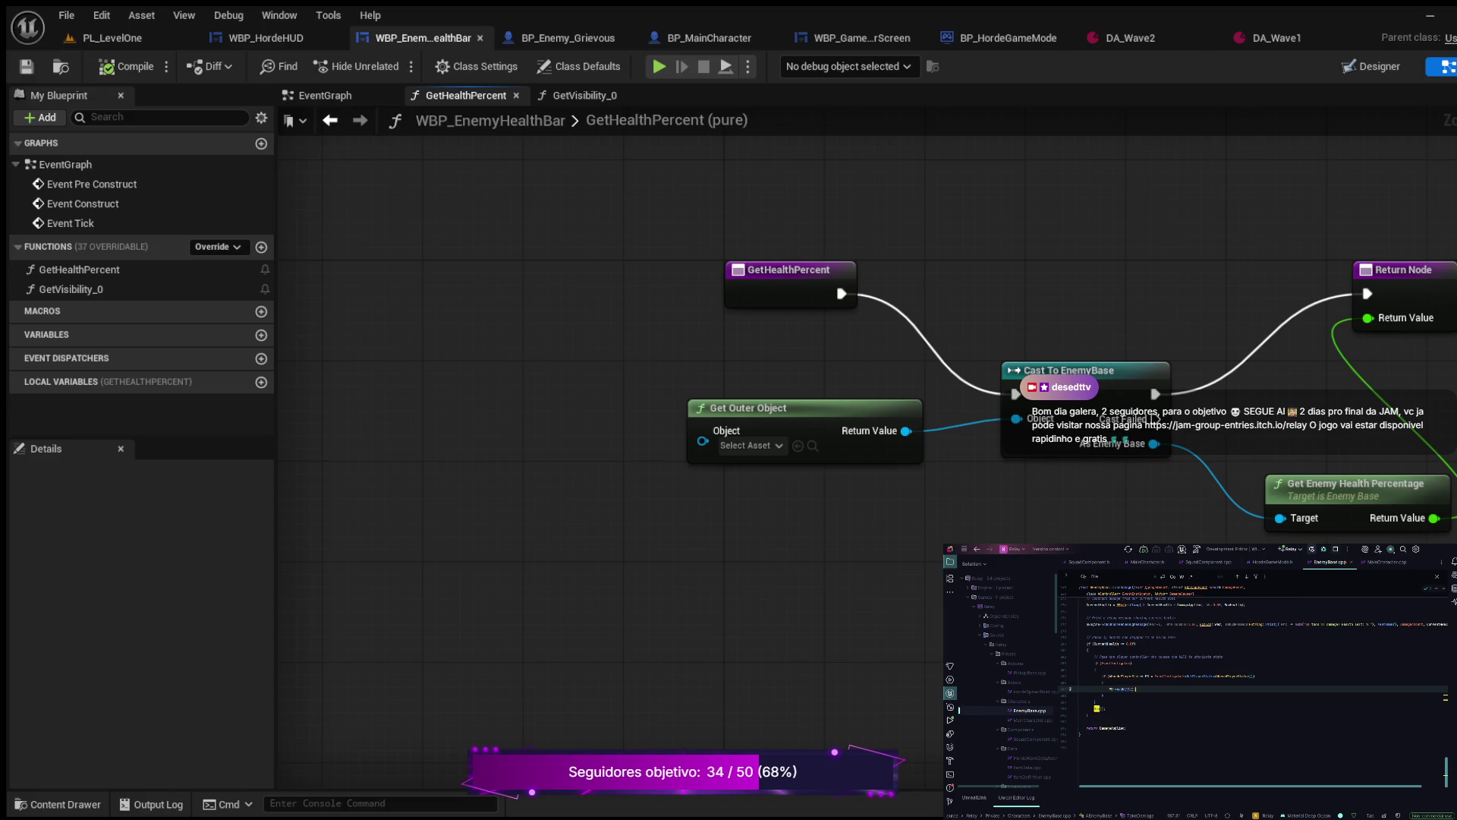
{"action": "scroll", "coordinate": [1252, 678], "scroll_direction": "up", "scroll_amount": 2}
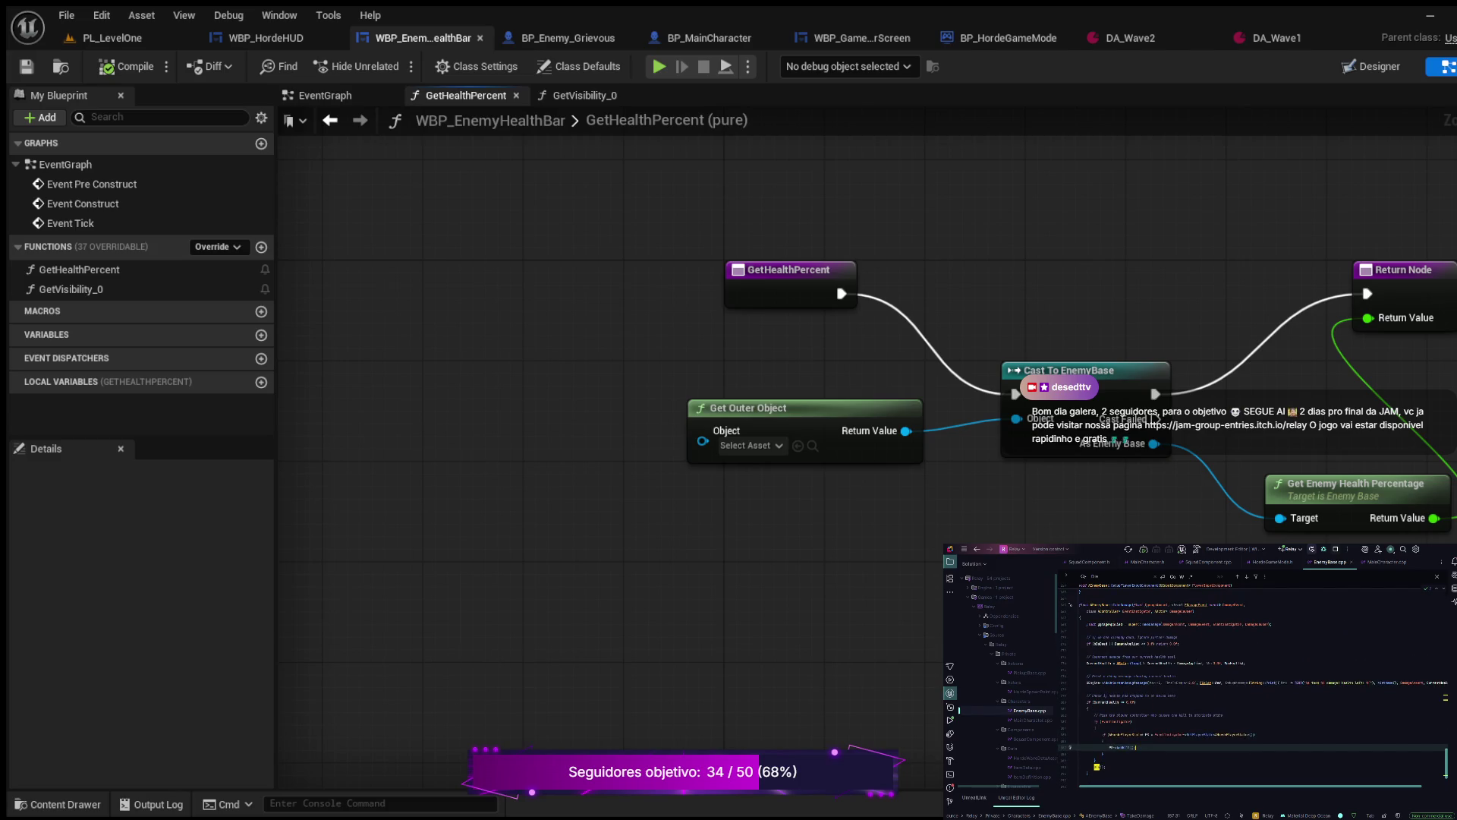
{"action": "scroll", "coordinate": [1252, 683], "scroll_direction": "up", "scroll_amount": 5}
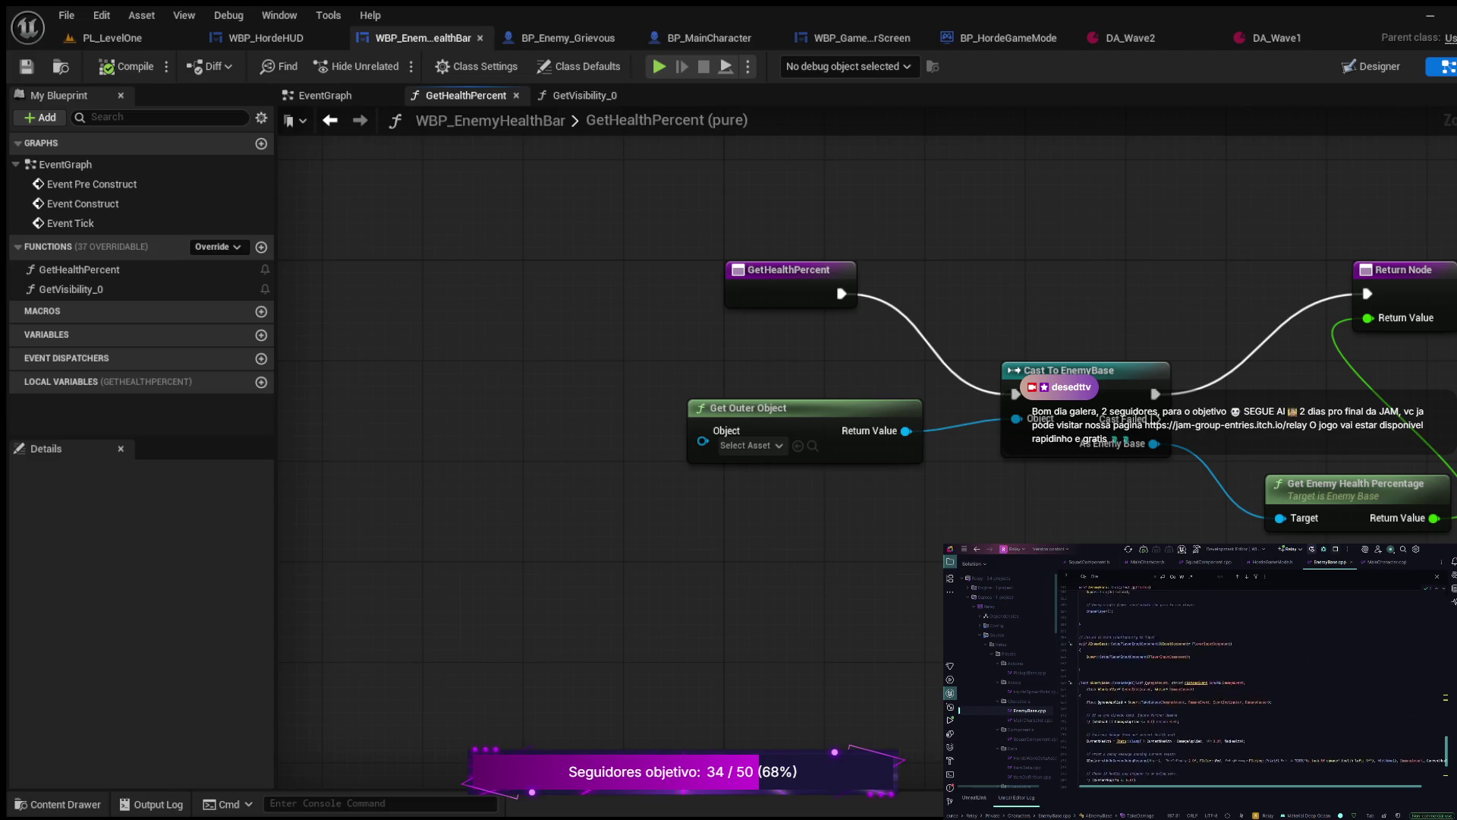
{"action": "scroll", "coordinate": [1252, 683], "scroll_direction": "up", "scroll_amount": 1}
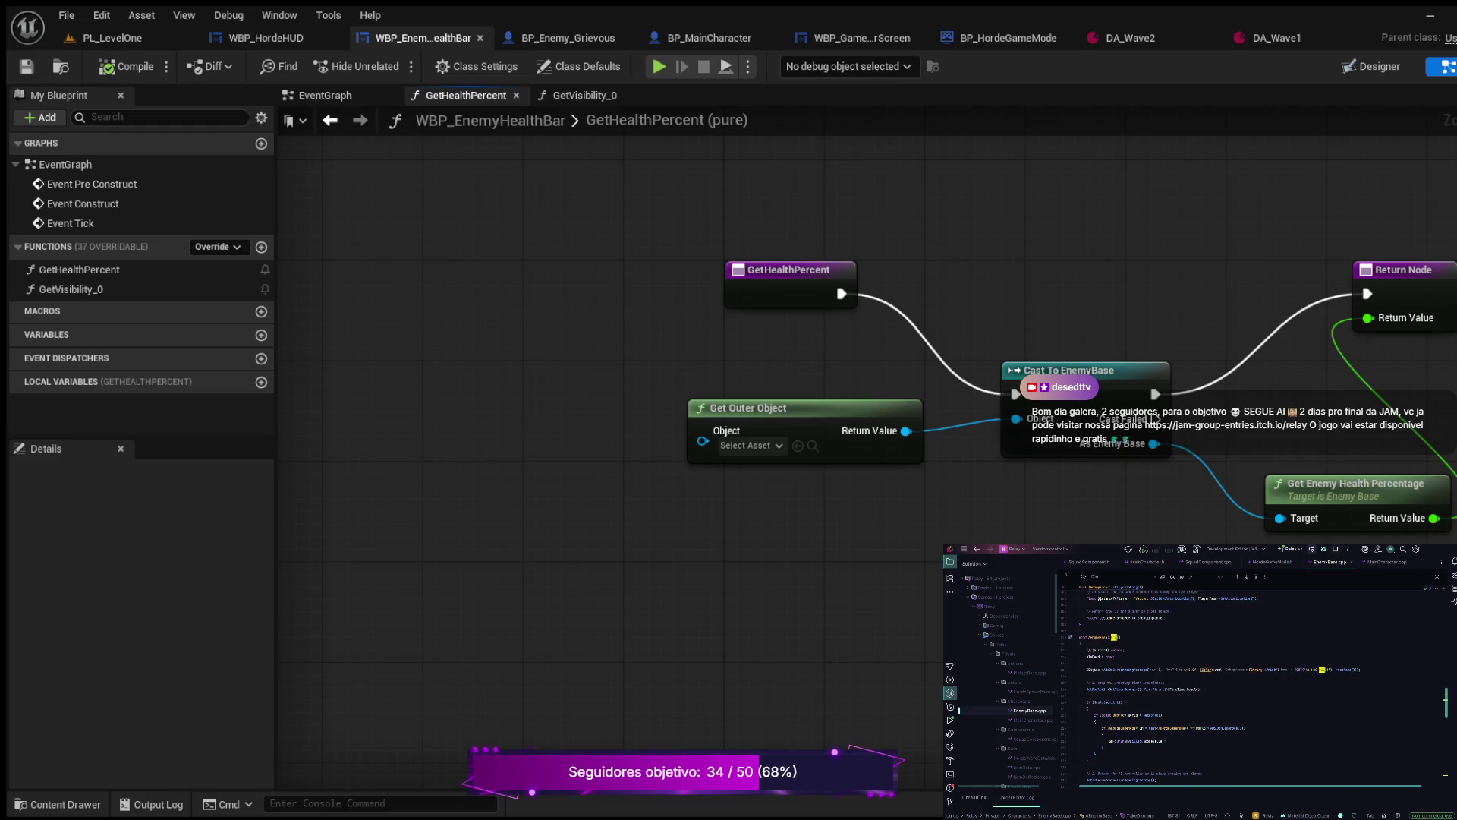
{"action": "left_click", "coordinate": [1163, 682]}
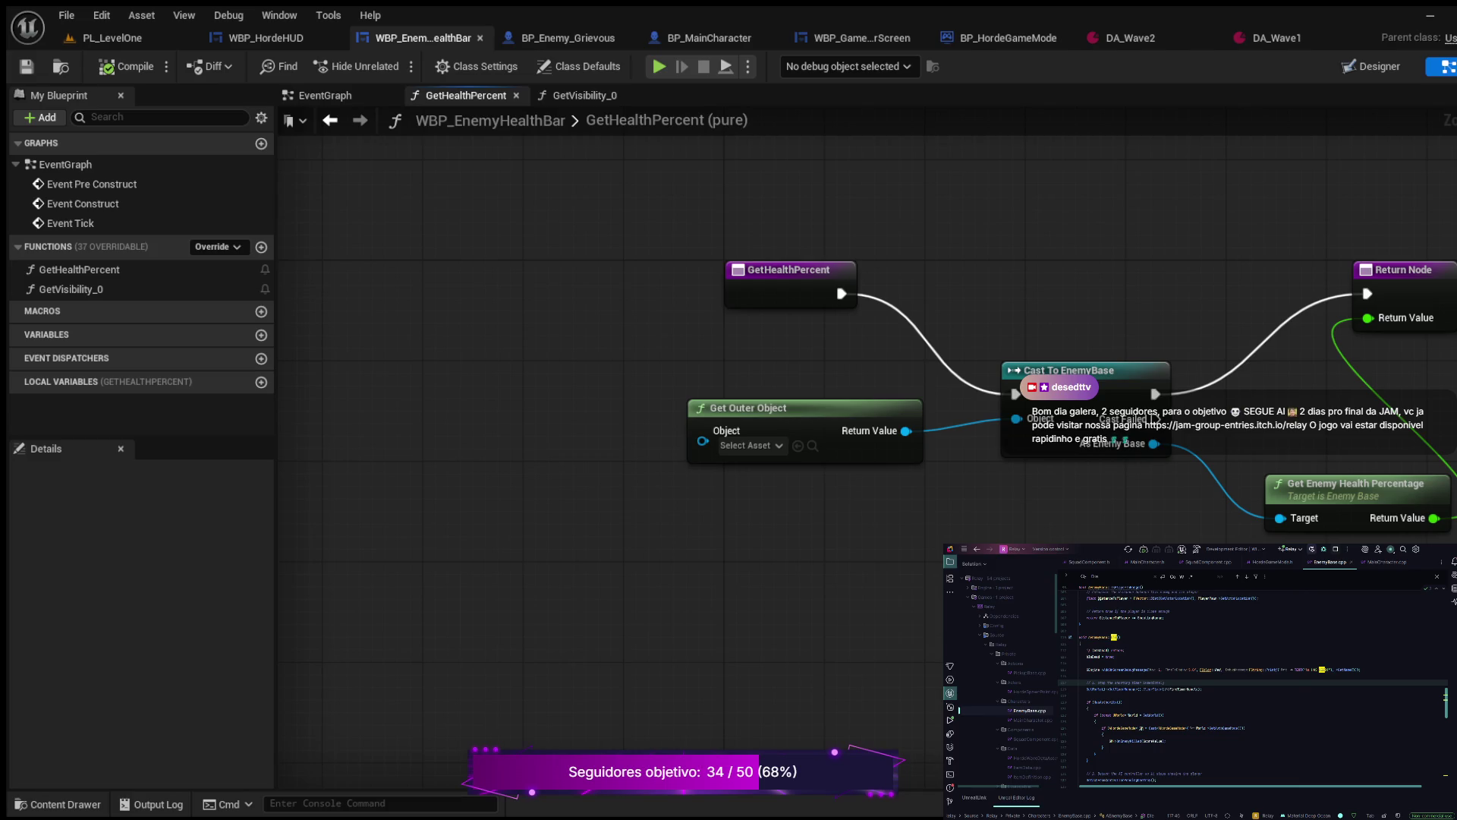
Step: Scroll through the open source file starting from line 10
{"action": "left_click", "coordinate": [1171, 610]}
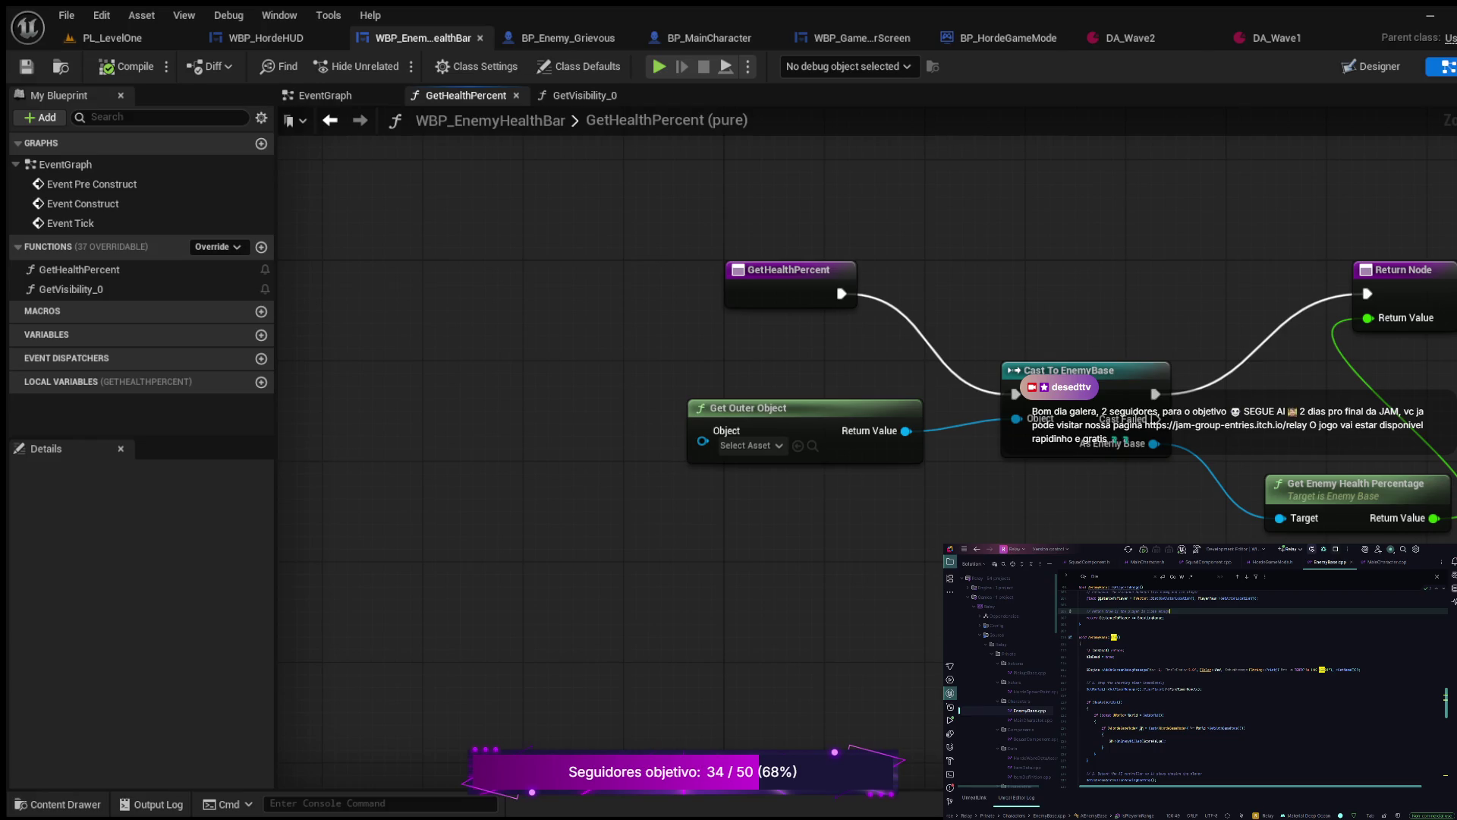
{"action": "scroll", "coordinate": [1002, 683], "scroll_direction": "down", "scroll_amount": 3}
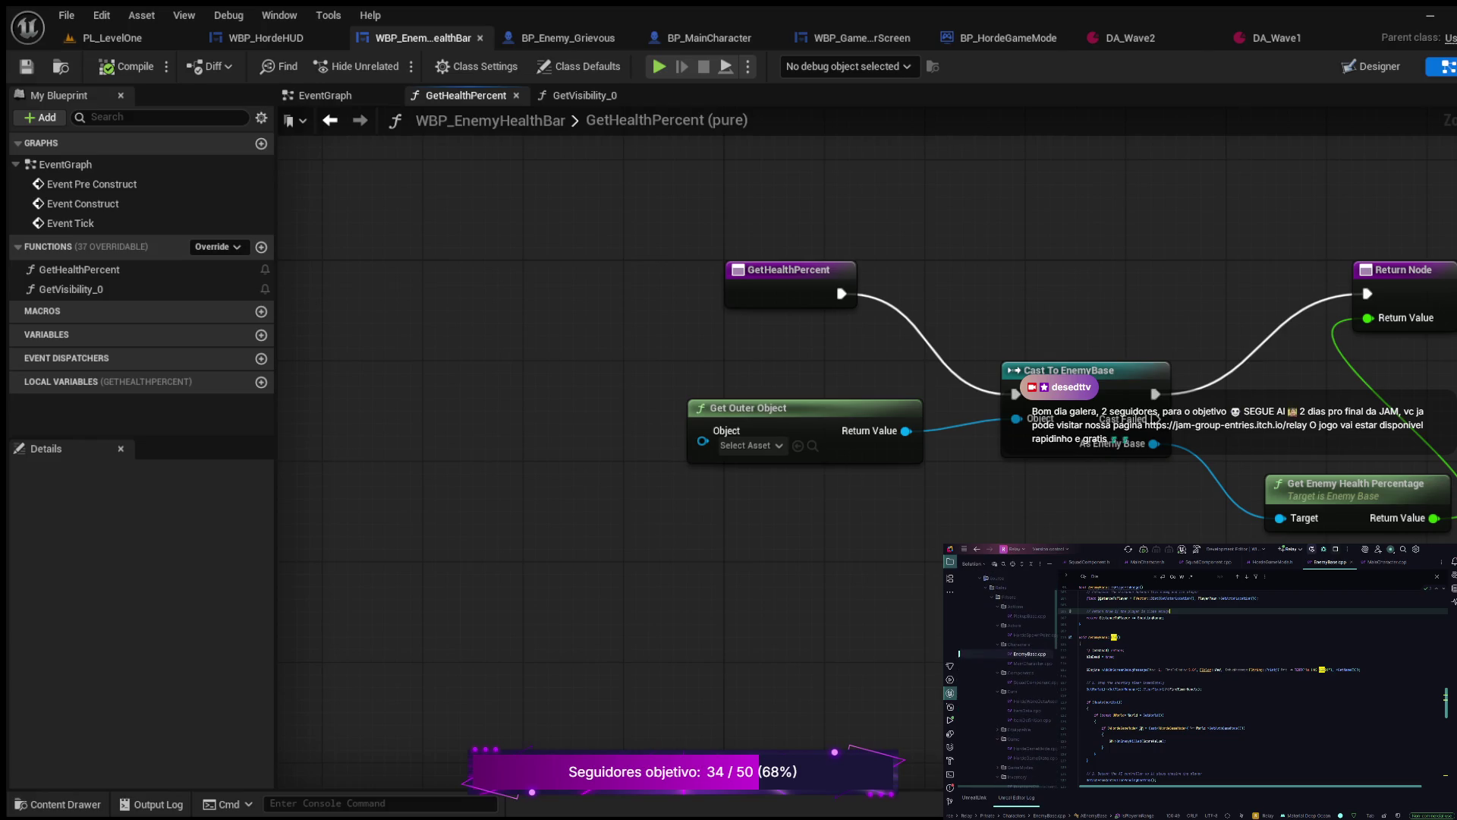
{"action": "scroll", "coordinate": [1002, 683], "scroll_direction": "down", "scroll_amount": 2}
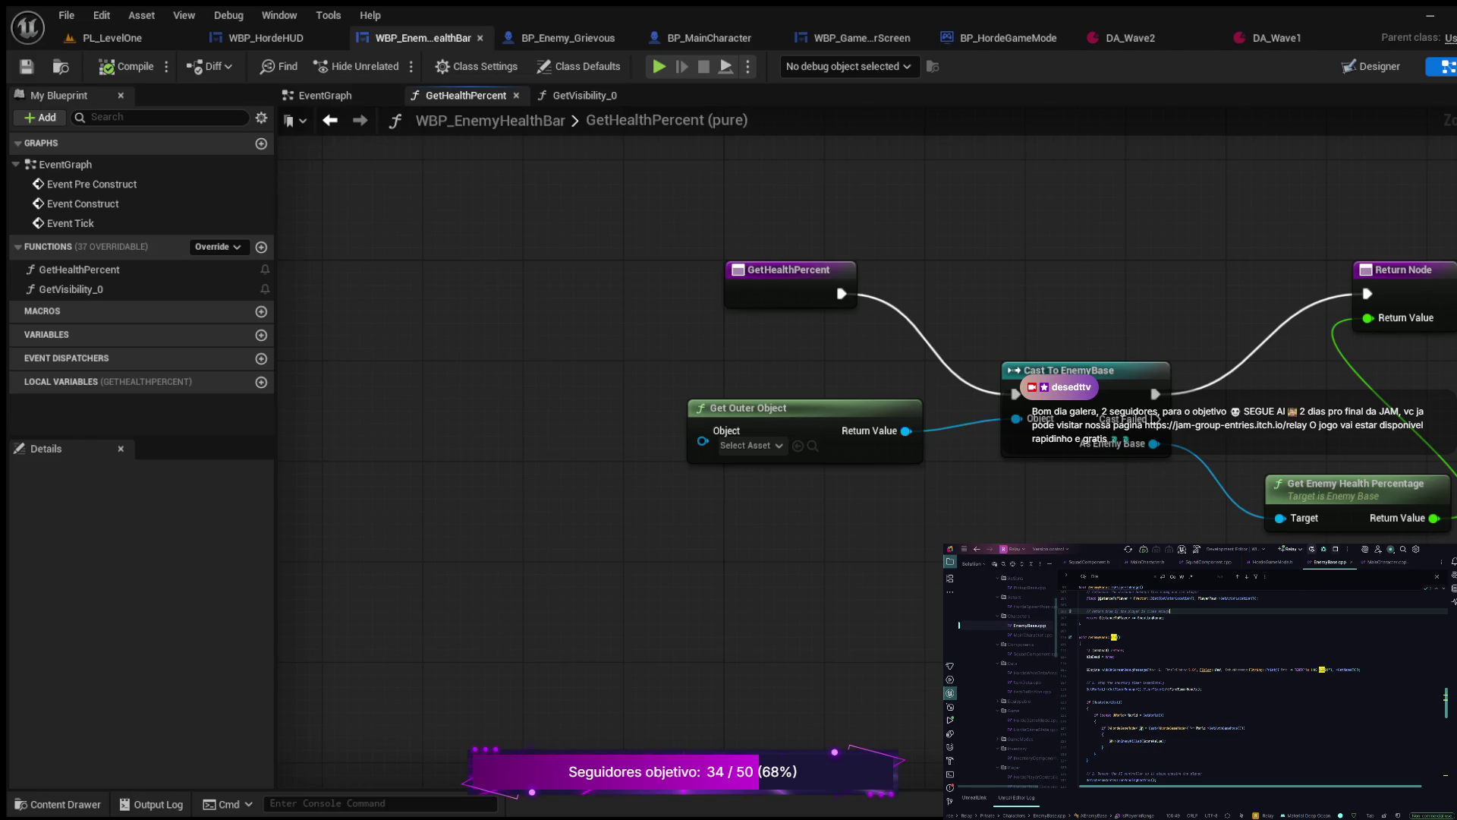
{"action": "scroll", "coordinate": [1001, 683], "scroll_direction": "down", "scroll_amount": 3}
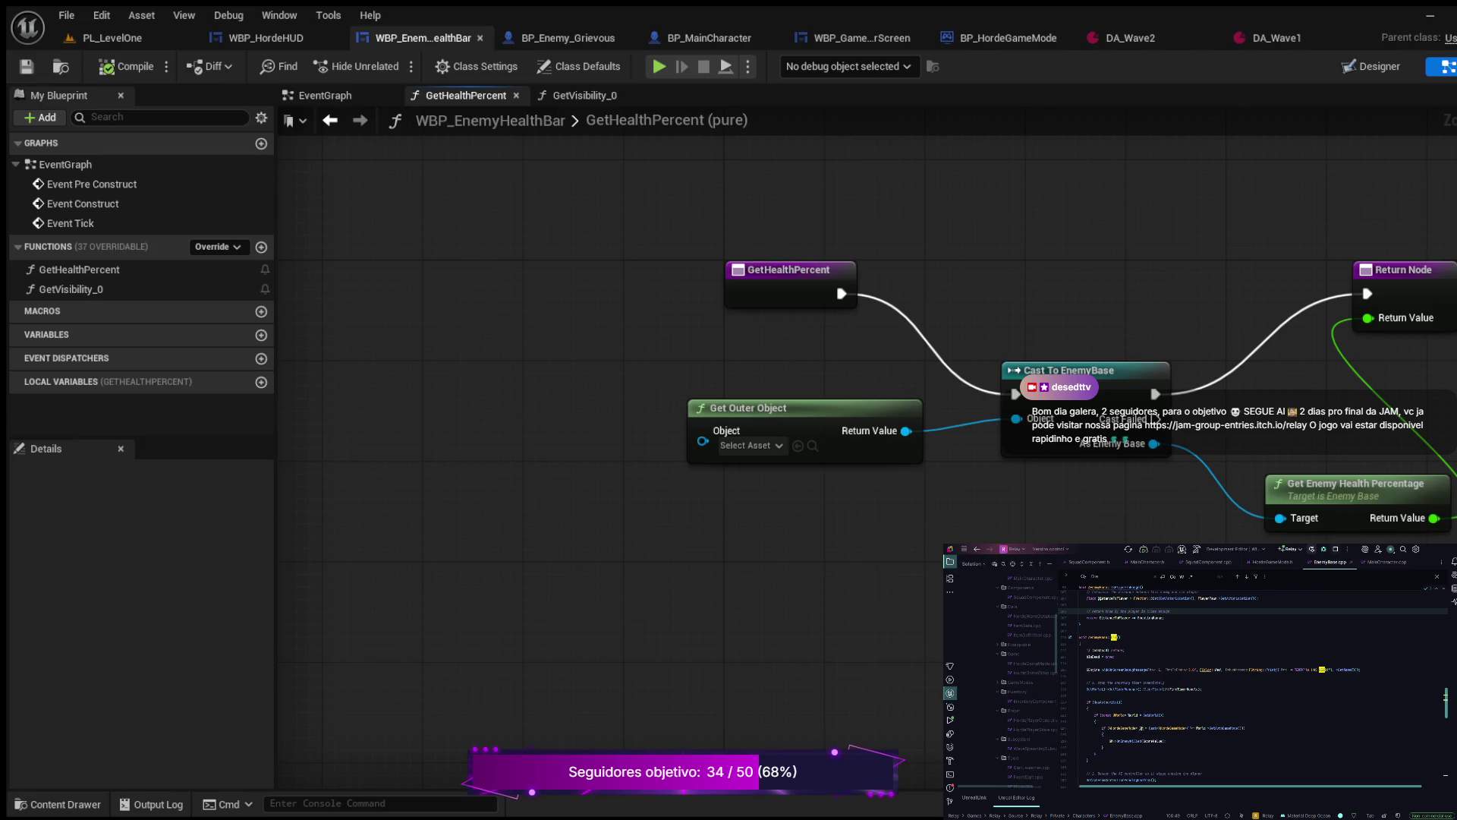
{"action": "scroll", "coordinate": [1001, 683], "scroll_direction": "down", "scroll_amount": 2}
Step: Open Projectile.cpp and scroll through its code
{"action": "left_click", "coordinate": [1026, 757]}
{"action": "scroll", "coordinate": [1252, 683], "scroll_direction": "down", "scroll_amount": 2}
{"action": "scroll", "coordinate": [1253, 667], "scroll_direction": "down", "scroll_amount": 5}
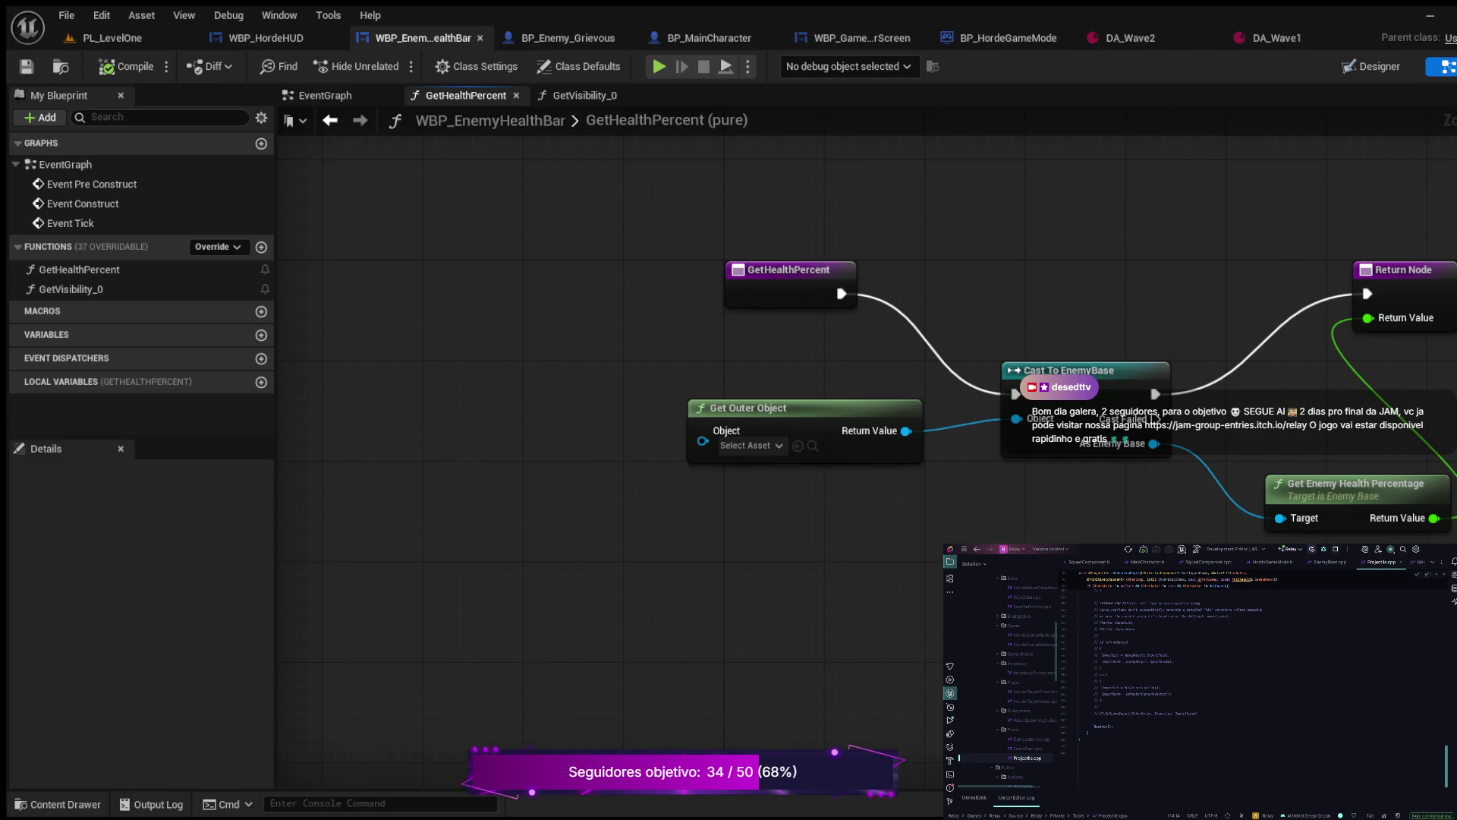
{"action": "scroll", "coordinate": [1252, 668], "scroll_direction": "up", "scroll_amount": 5}
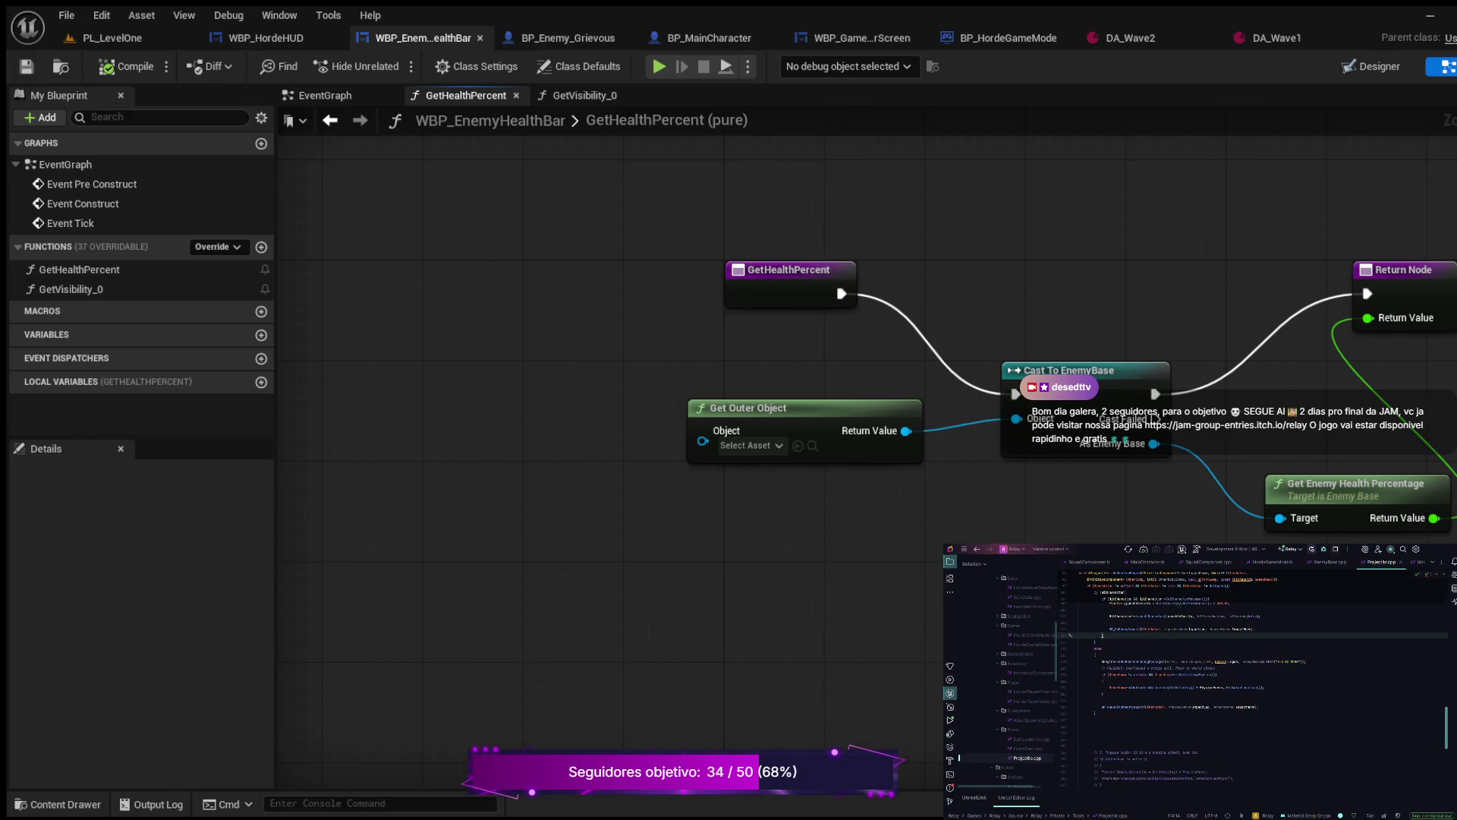
{"action": "scroll", "coordinate": [1252, 683], "scroll_direction": "up", "scroll_amount": 3}
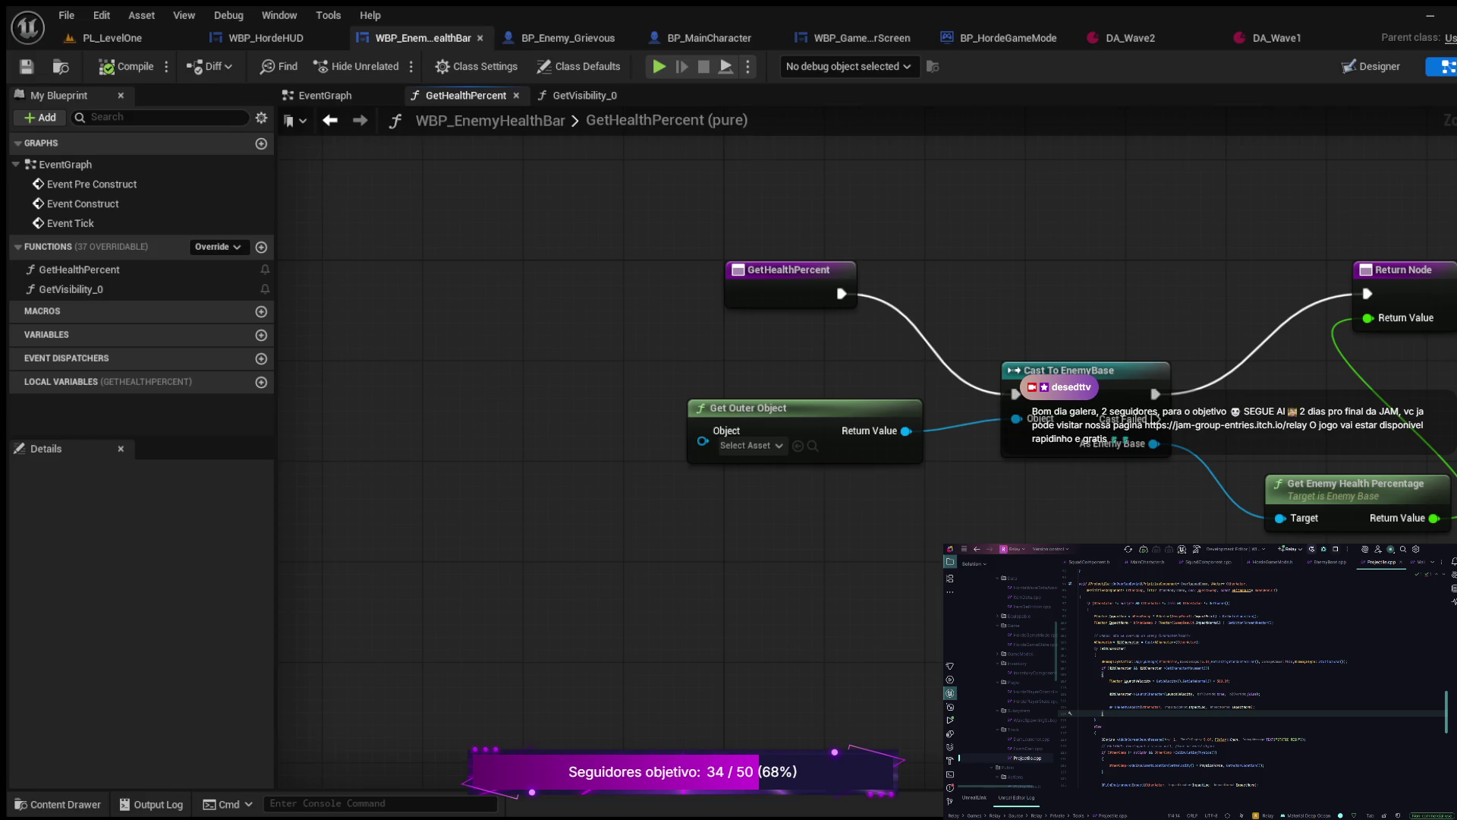
{"action": "scroll", "coordinate": [1252, 683], "scroll_direction": "down", "scroll_amount": 3}
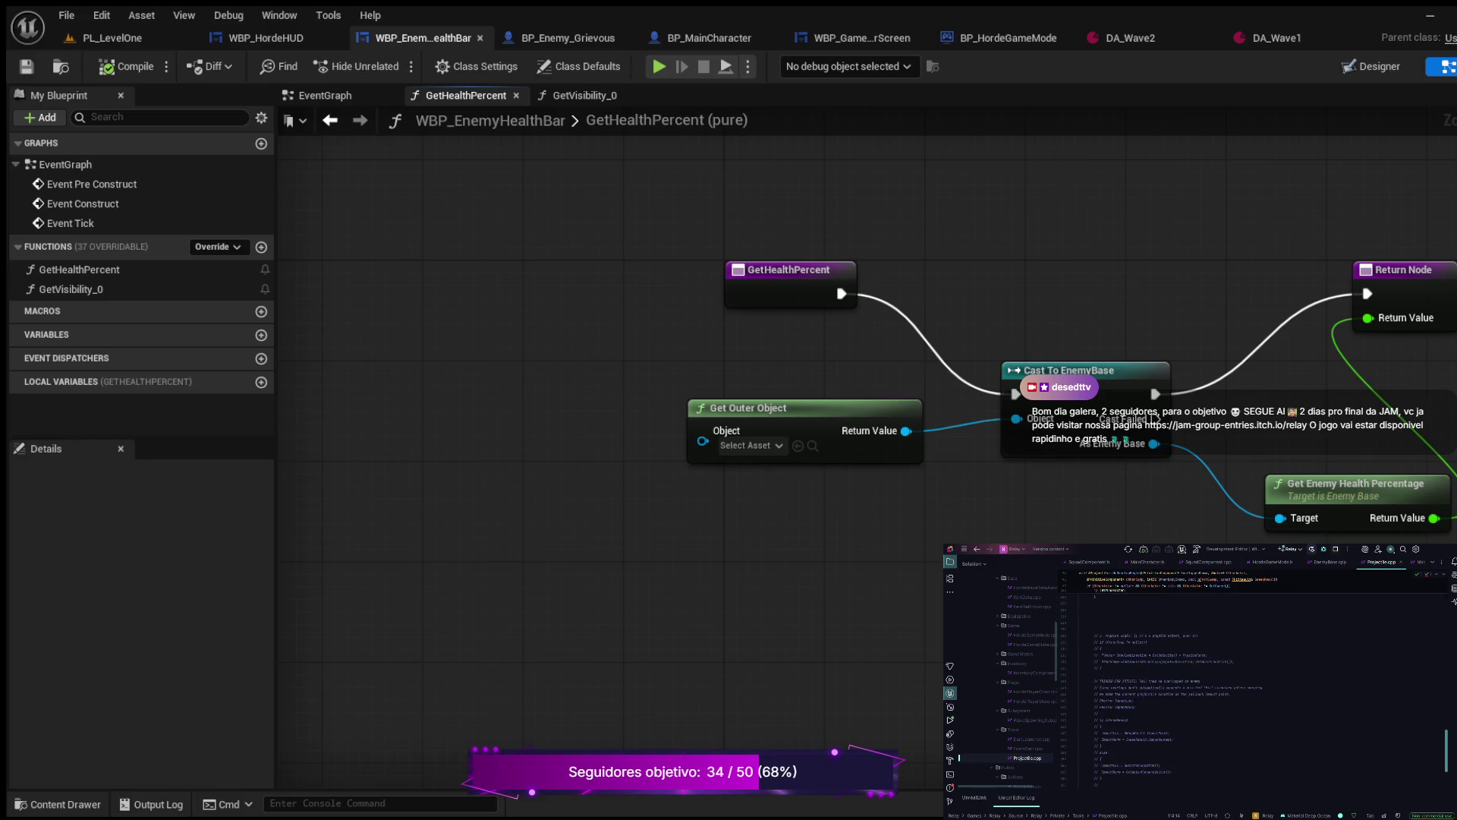
Step: Select the commented-out hit code block in Projectile.cpp, excluding the blank line
{"action": "mouse_move", "coordinate": [1197, 738]}
{"action": "left_mouse_down"}
{"action": "mouse_move", "coordinate": [1169, 725]}
{"action": "mouse_move", "coordinate": [1123, 658]}
{"action": "mouse_move", "coordinate": [1082, 647]}
{"action": "left_mouse_up"}
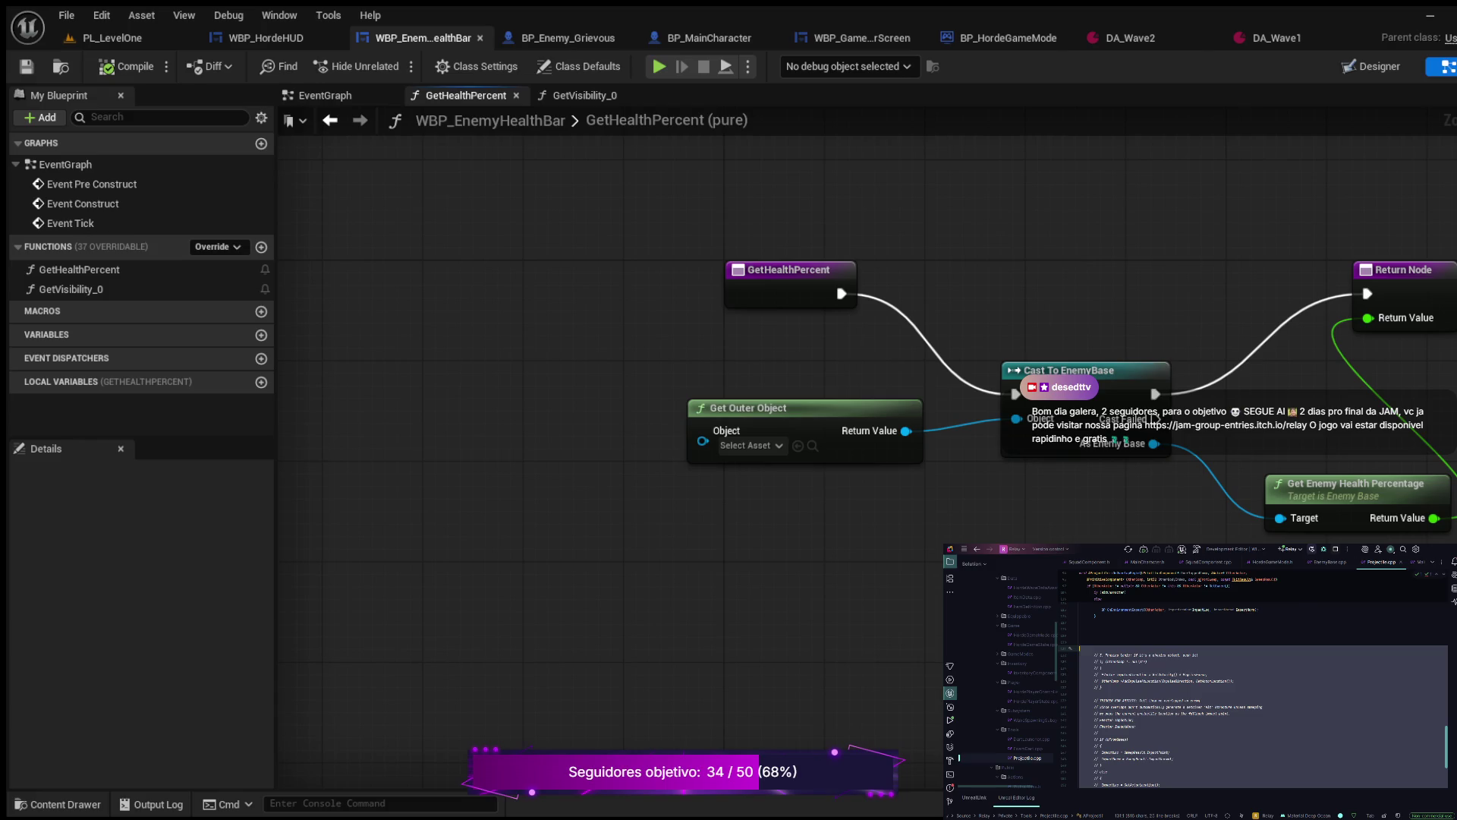
{"action": "scroll", "coordinate": [1252, 687], "scroll_direction": "down", "scroll_amount": 3}
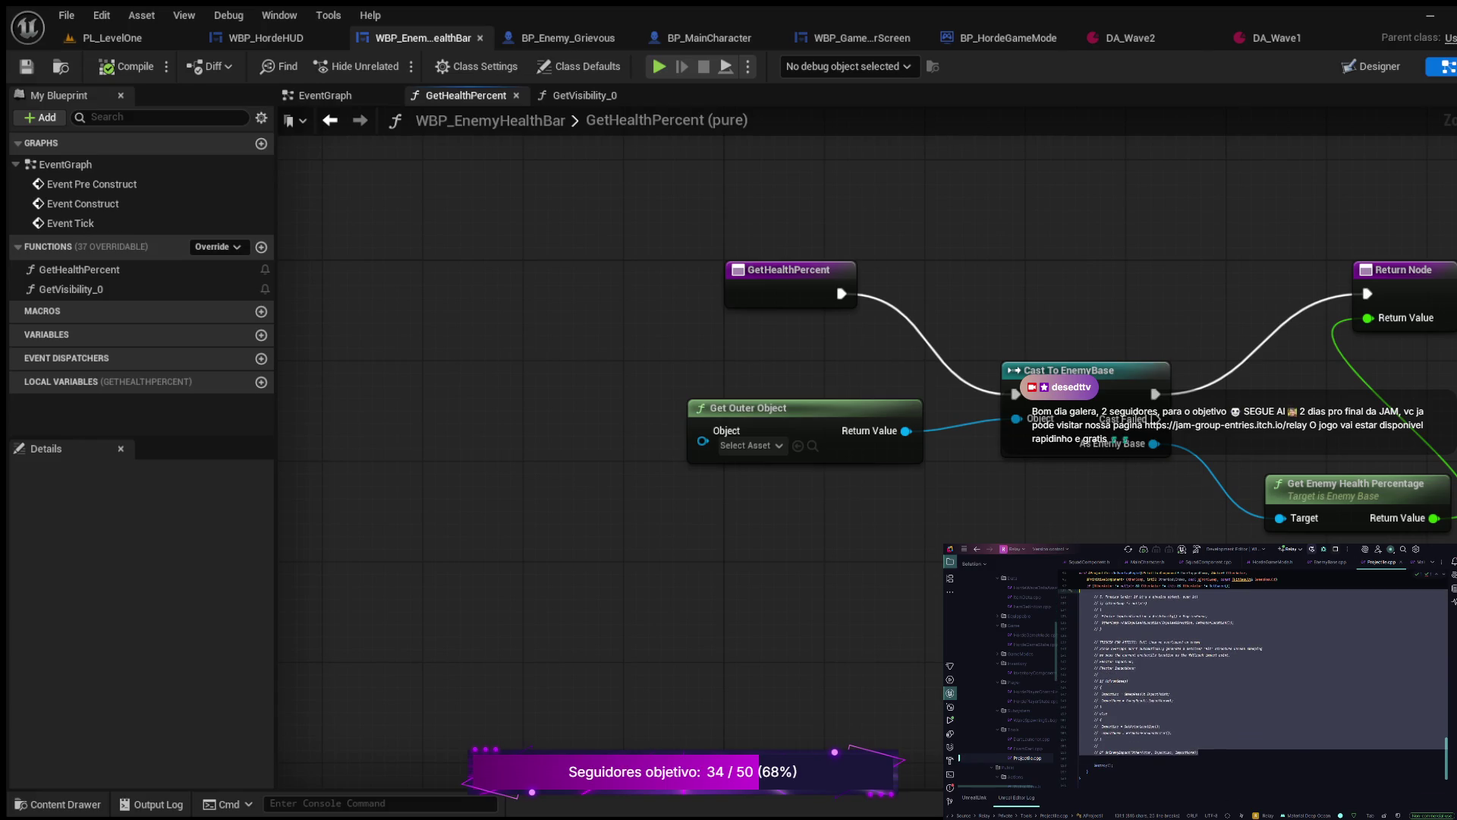
{"action": "scroll", "coordinate": [1252, 686], "scroll_direction": "up", "scroll_amount": 5}
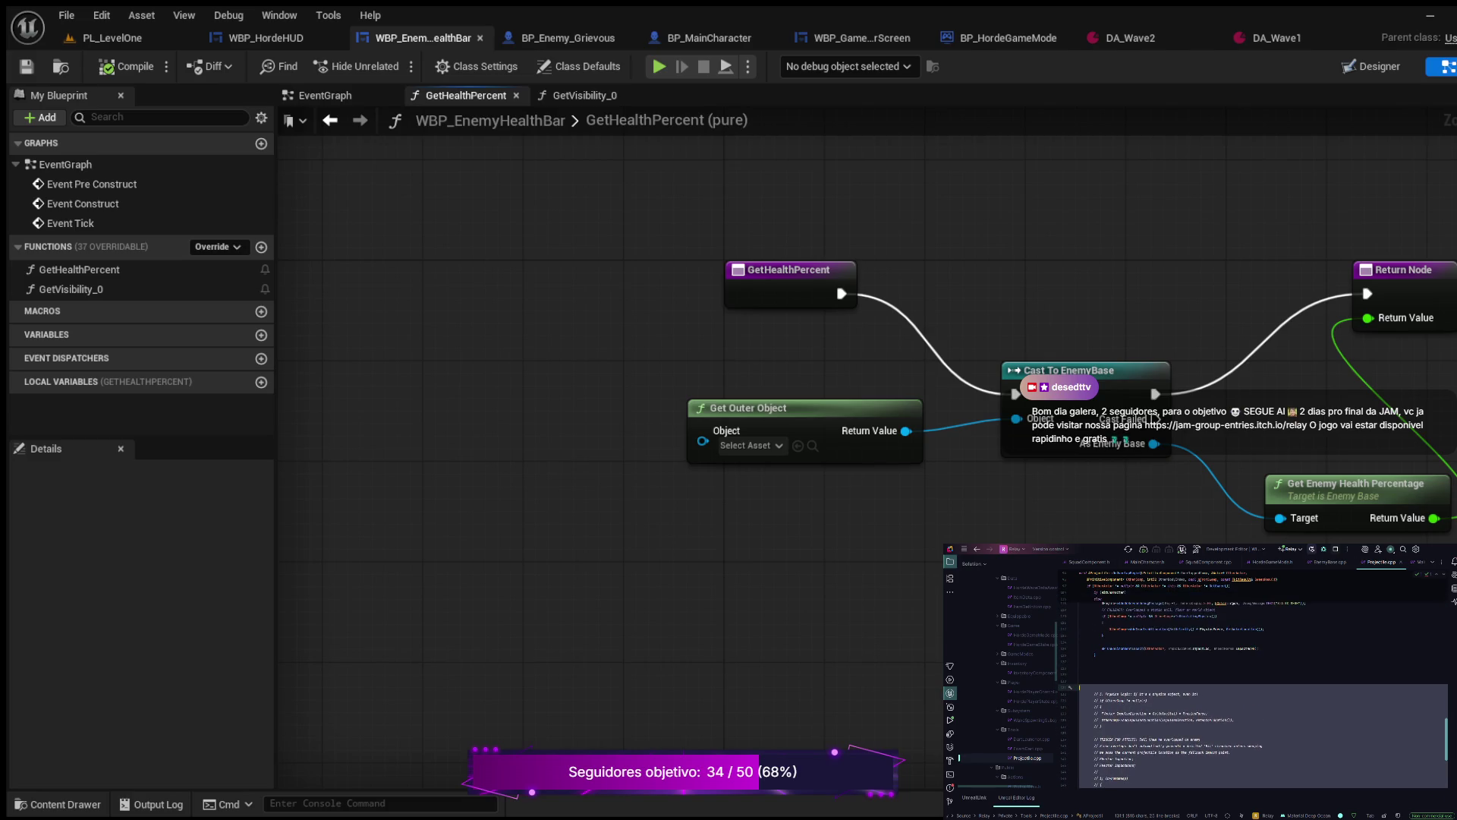
{"action": "scroll", "coordinate": [1252, 690], "scroll_direction": "up", "scroll_amount": 15}
{"action": "scroll", "coordinate": [1252, 687], "scroll_direction": "up", "scroll_amount": 15}
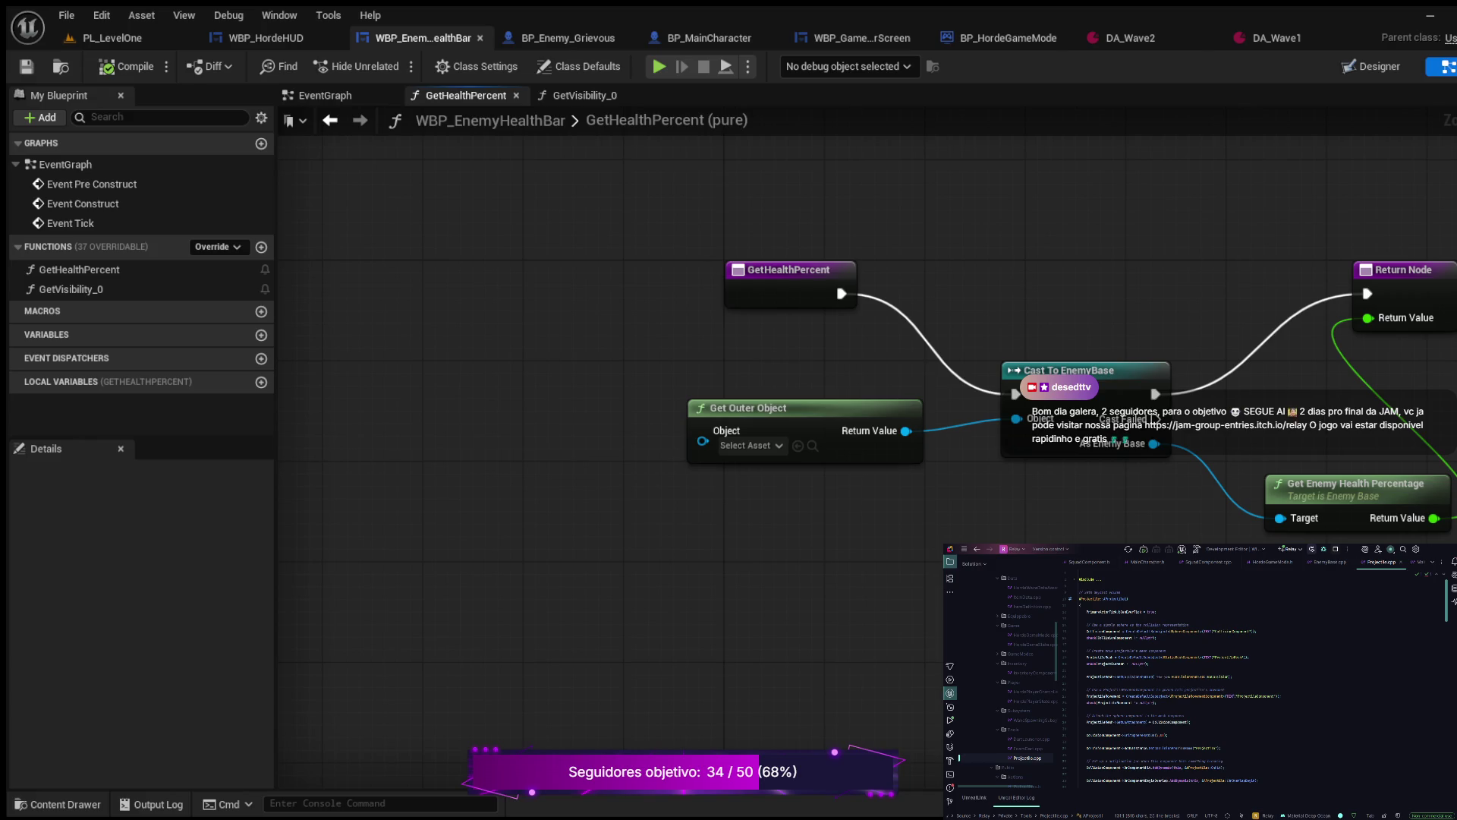
{"action": "scroll", "coordinate": [1252, 676], "scroll_direction": "down", "scroll_amount": 15}
{"action": "scroll", "coordinate": [1263, 675], "scroll_direction": "down", "scroll_amount": 8}
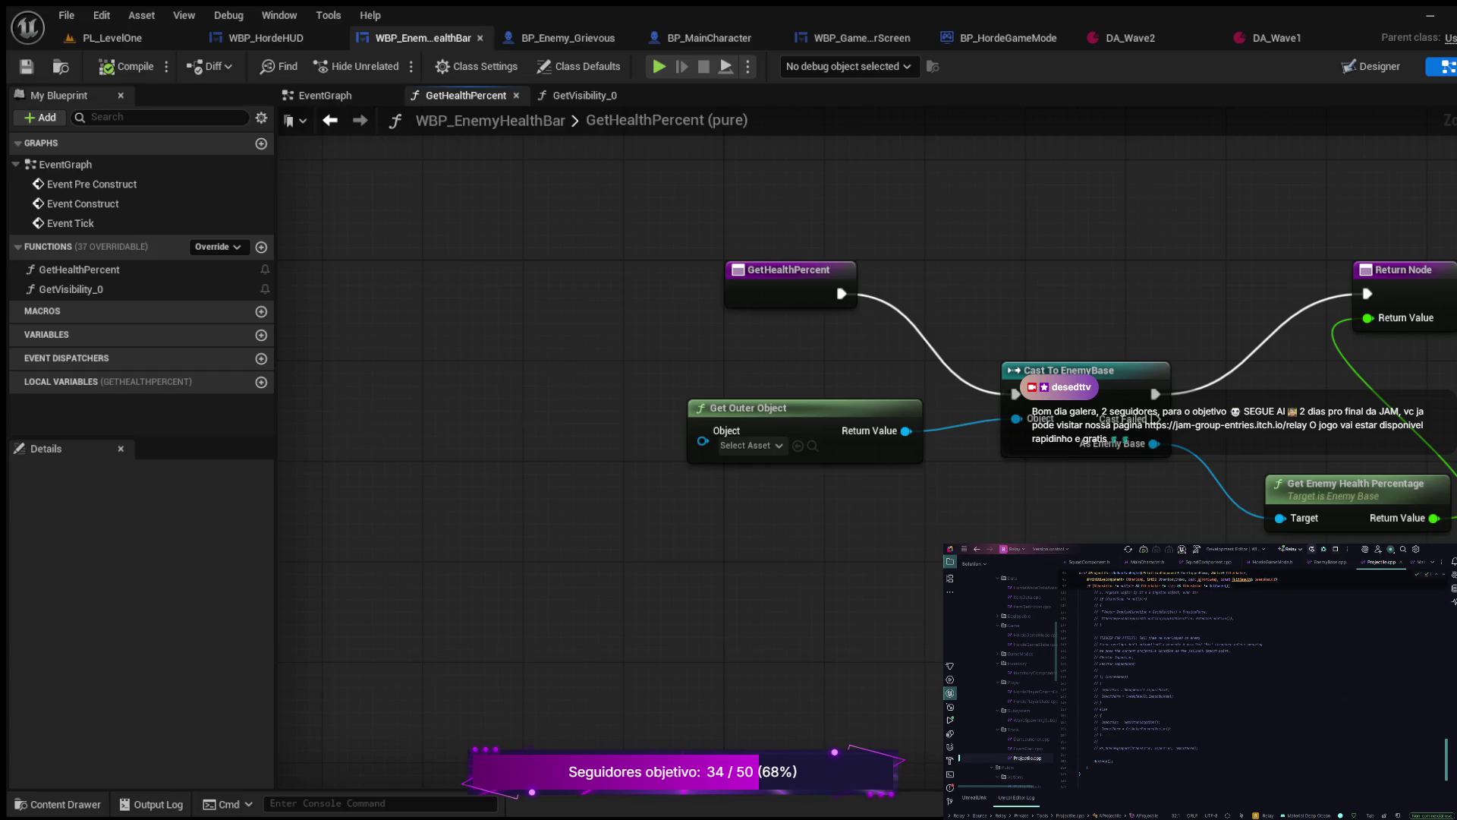
{"action": "key", "text": "shift+Up"}
{"action": "key", "text": "shift+Up"}
{"action": "key", "text": "shift+Up"}
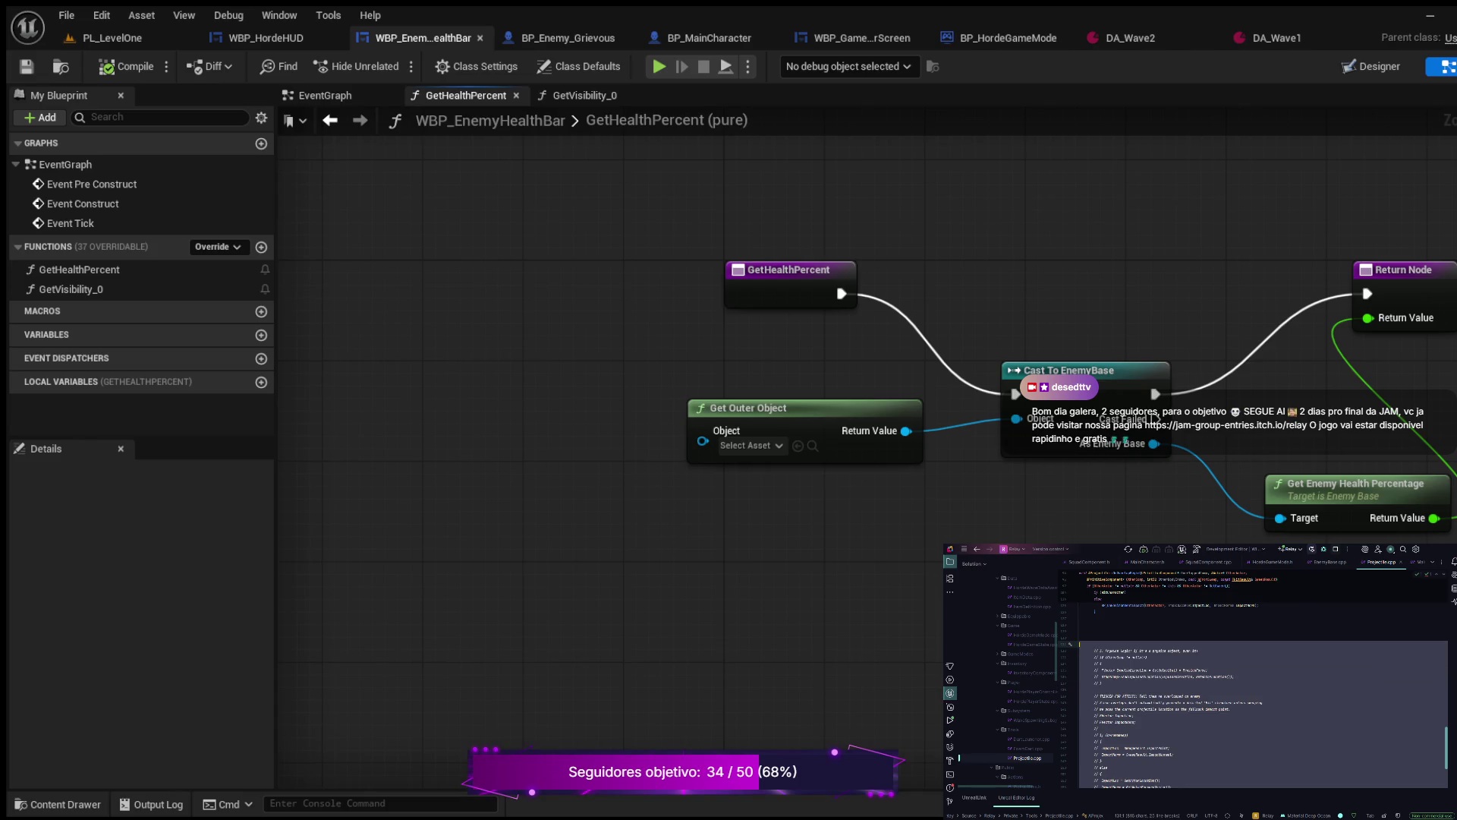
{"action": "key", "text": "shift+Down"}
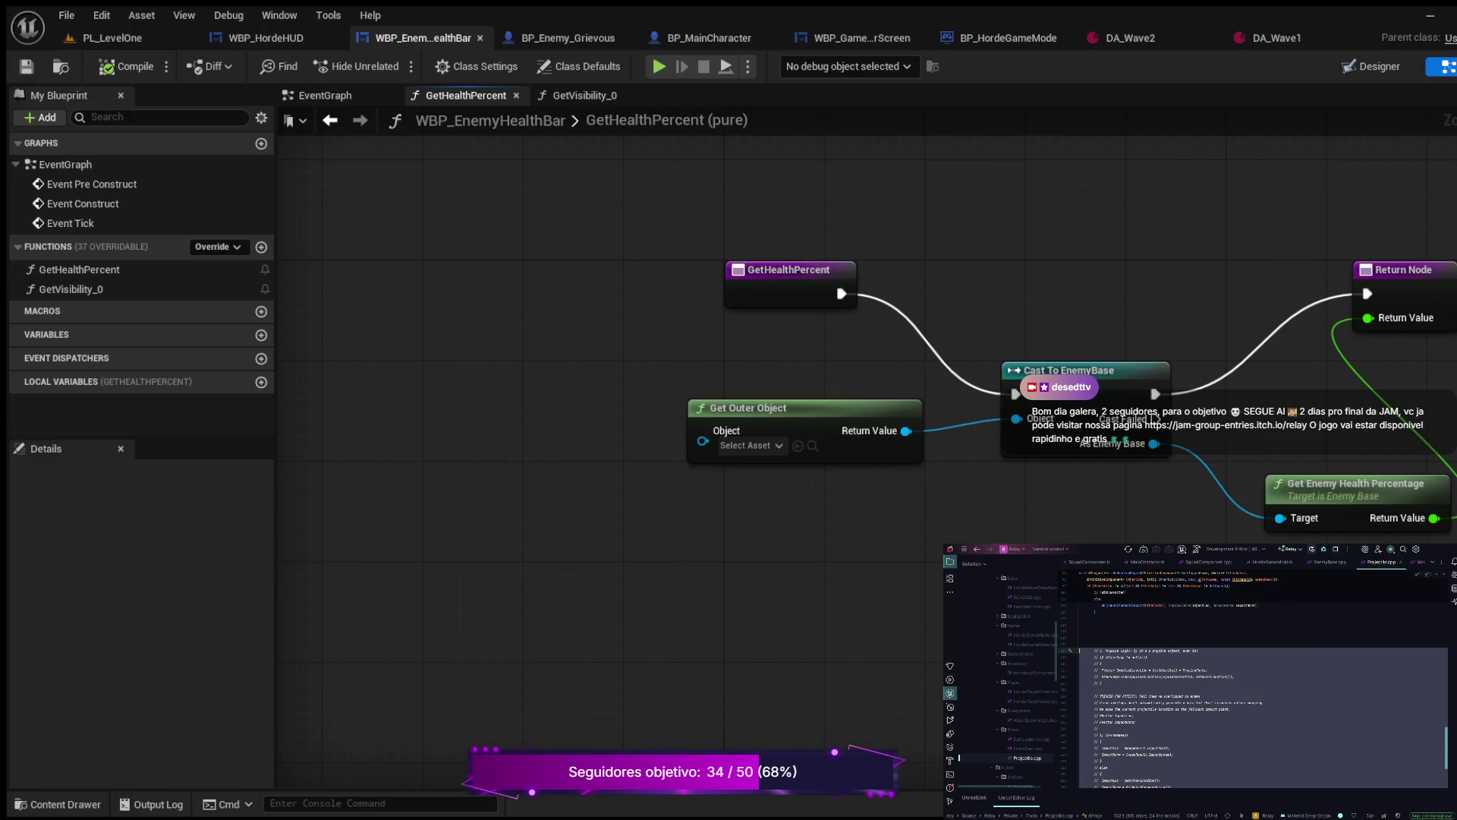
Step: Replace Projectile.cpp's entire contents with the pasted new projectile code
{"action": "scroll", "coordinate": [1252, 683], "scroll_direction": "up", "scroll_amount": 5}
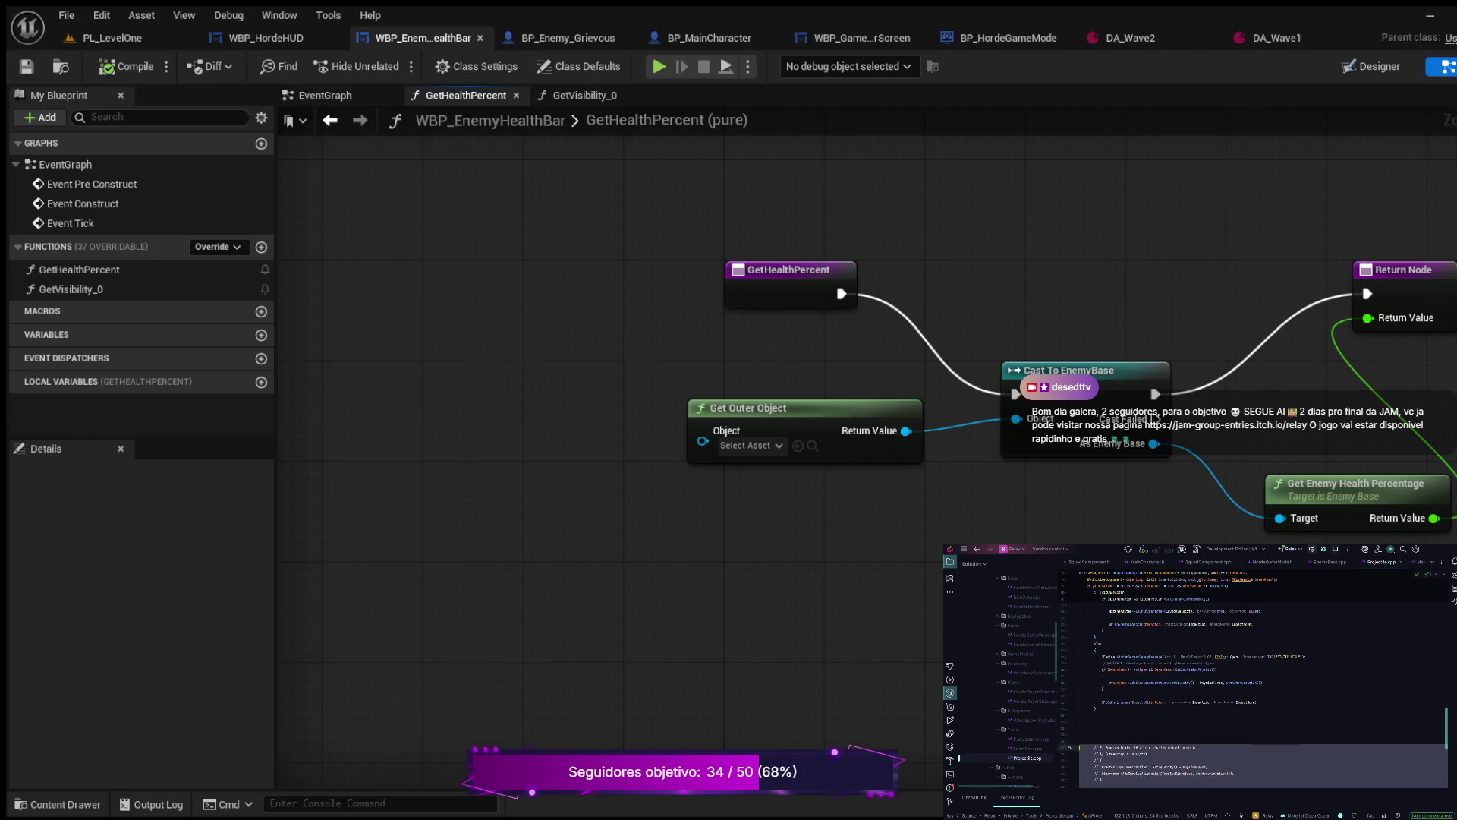
{"action": "scroll", "coordinate": [1252, 683], "scroll_direction": "up", "scroll_amount": 7}
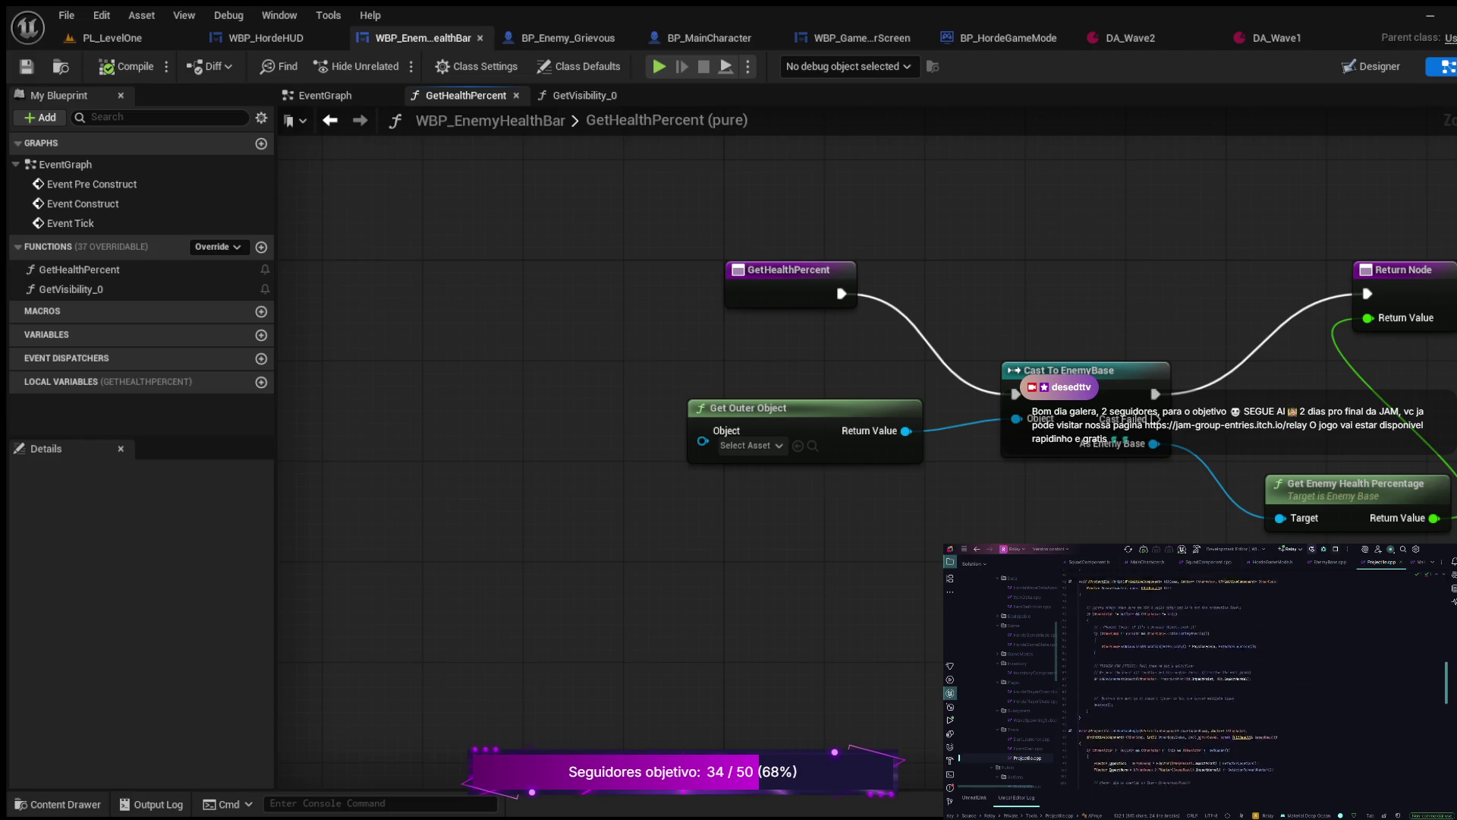
{"action": "scroll", "coordinate": [1252, 683], "scroll_direction": "up", "scroll_amount": 9}
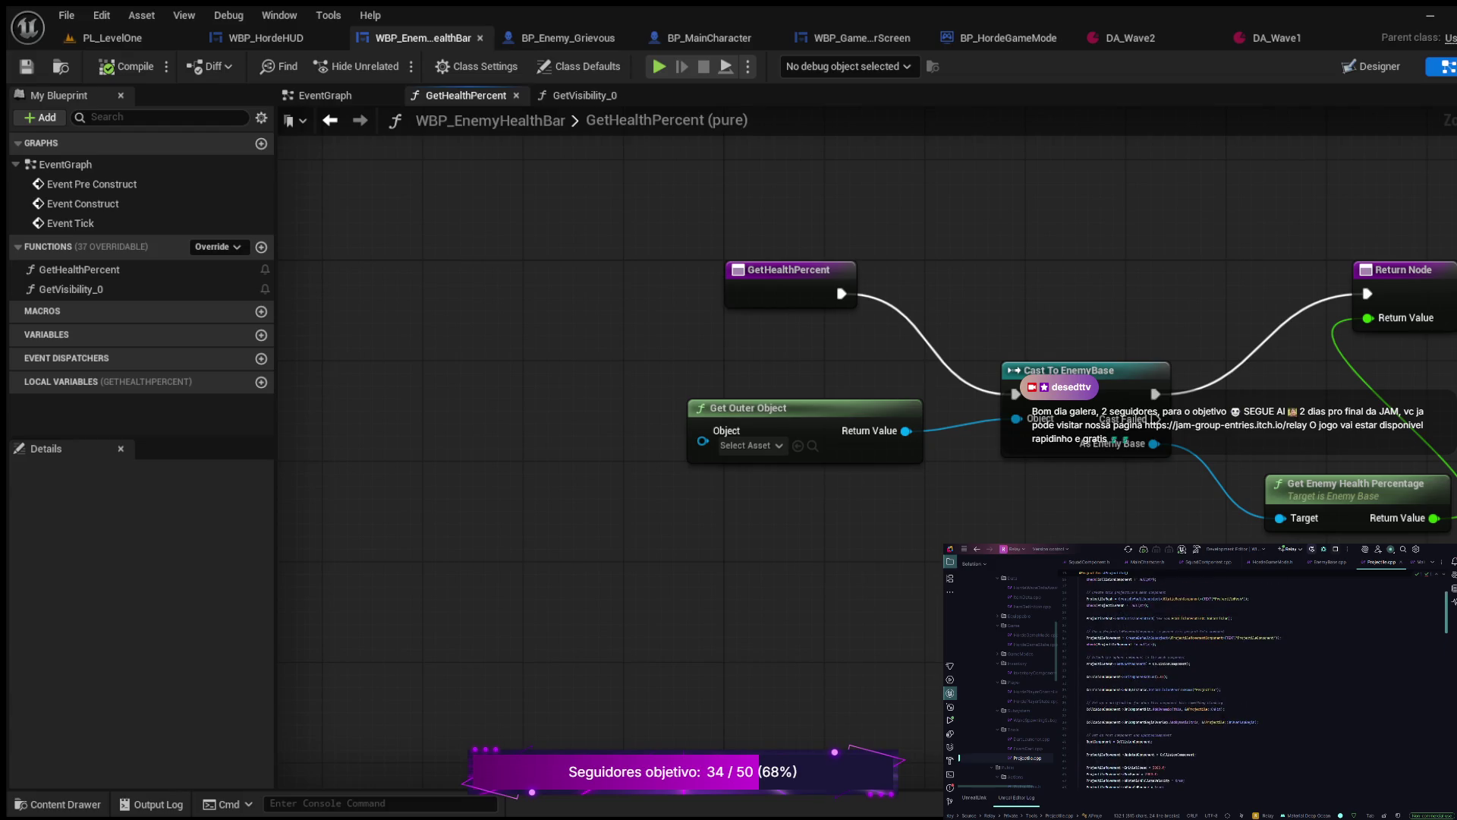
{"action": "left_click", "coordinate": [1223, 702]}
{"action": "key", "text": "ctrl+a"}
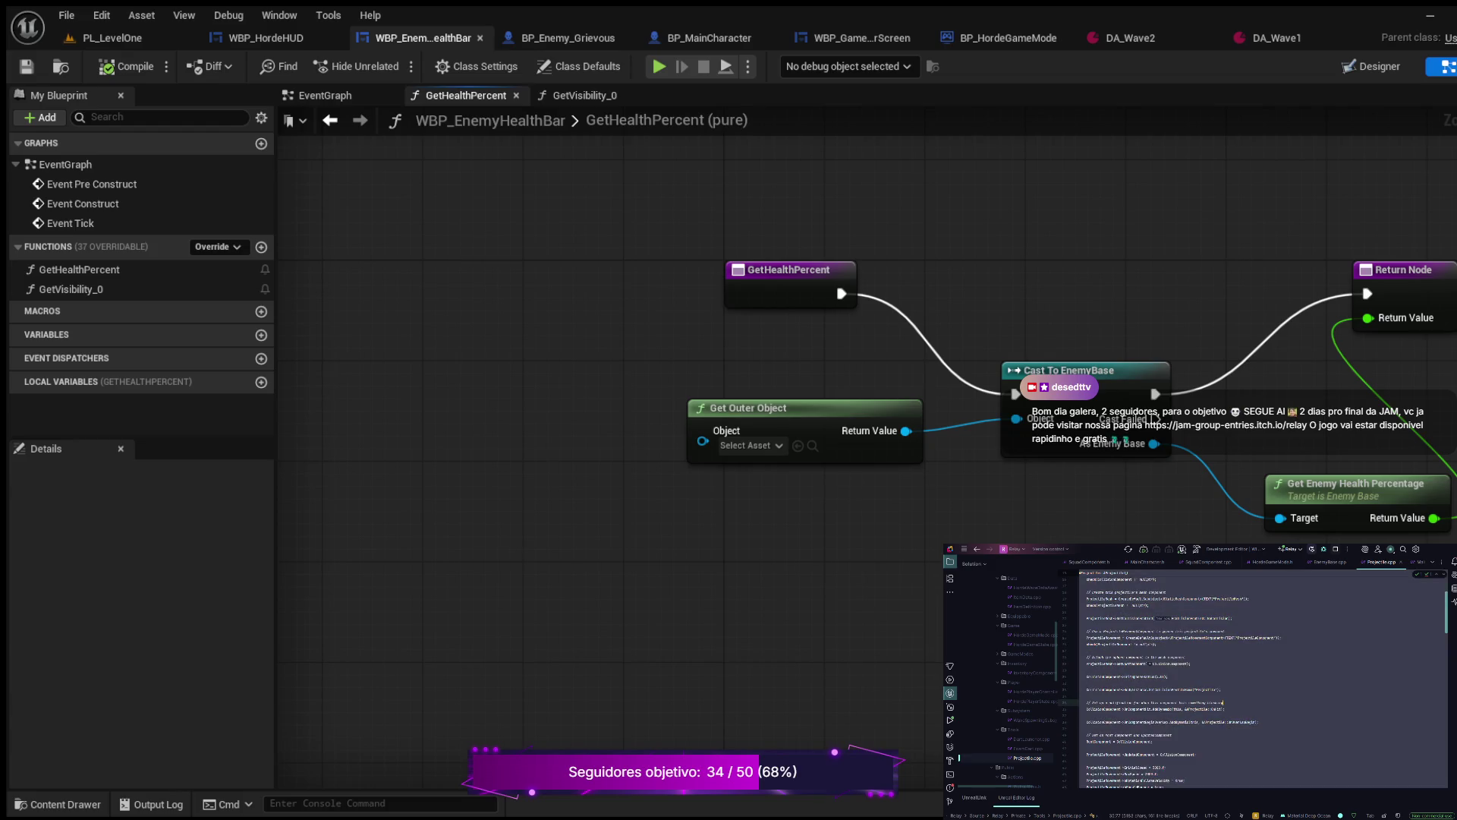
{"action": "key", "text": "ctrl+v"}
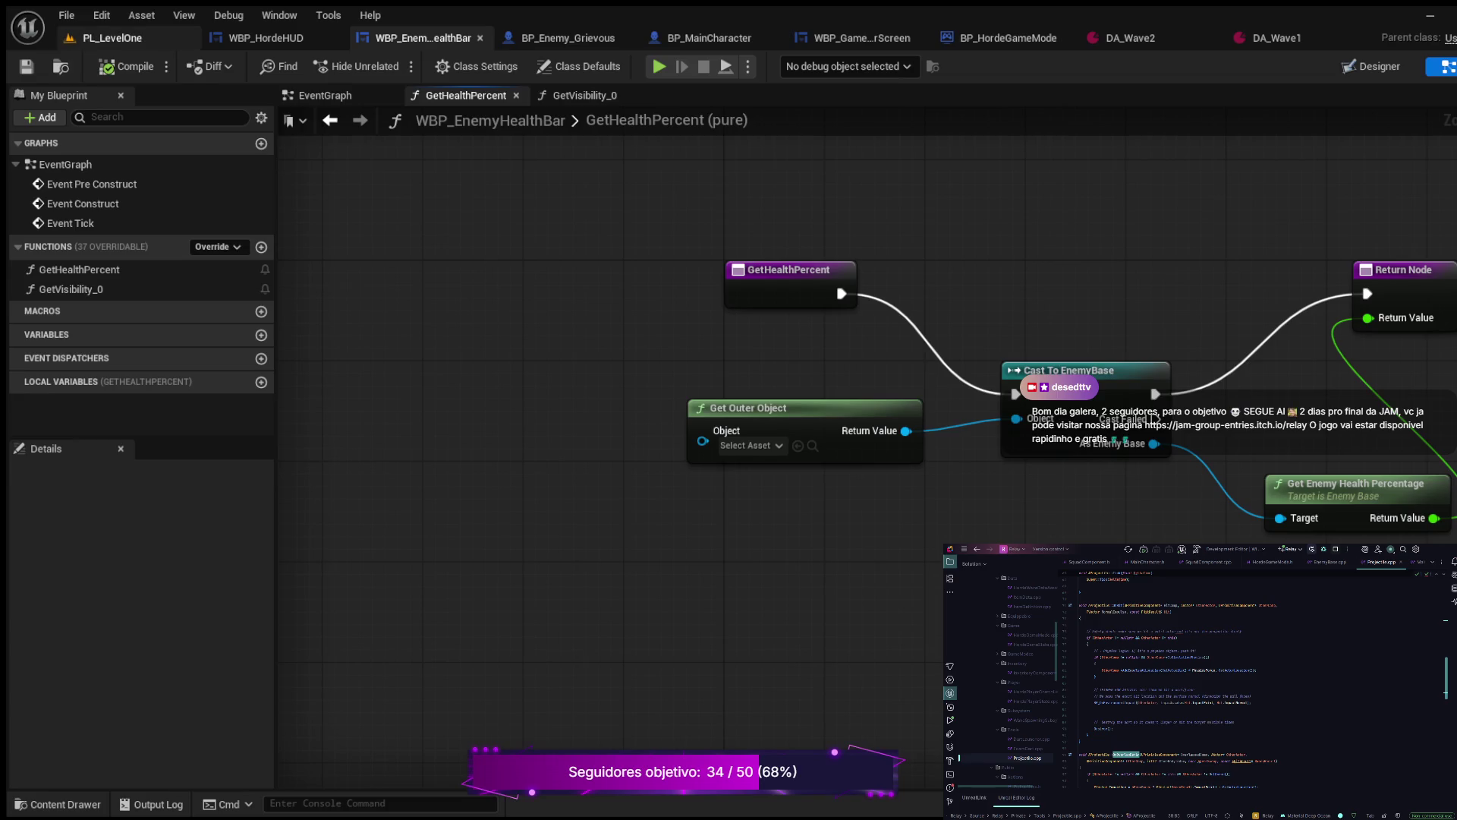
Step: Back in the PL_LevelOne editor, browse the Blueprints folder and select an asset in the Content Drawer
{"action": "left_click", "coordinate": [112, 37]}
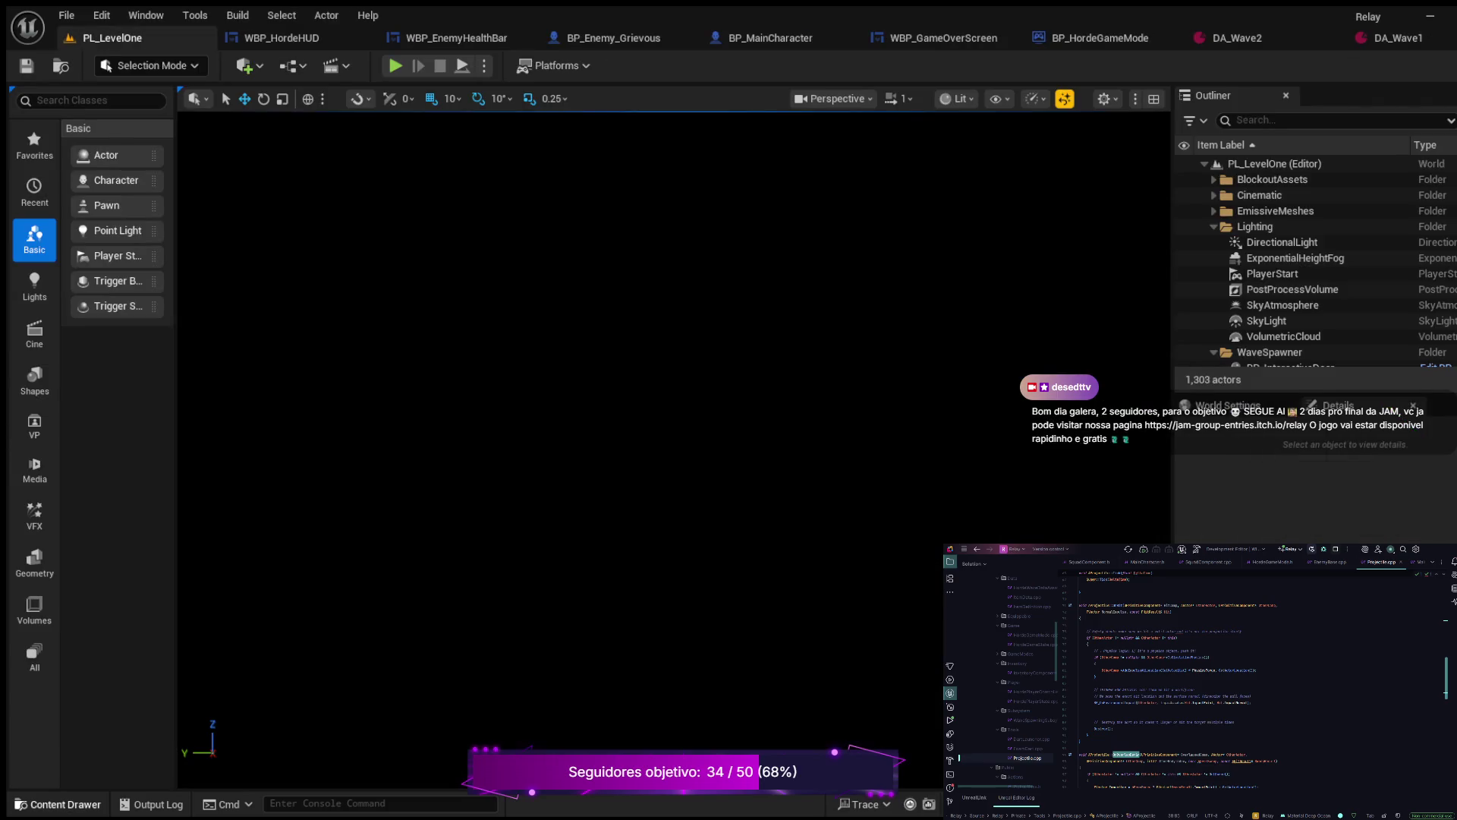
{"action": "left_click", "coordinate": [58, 804]}
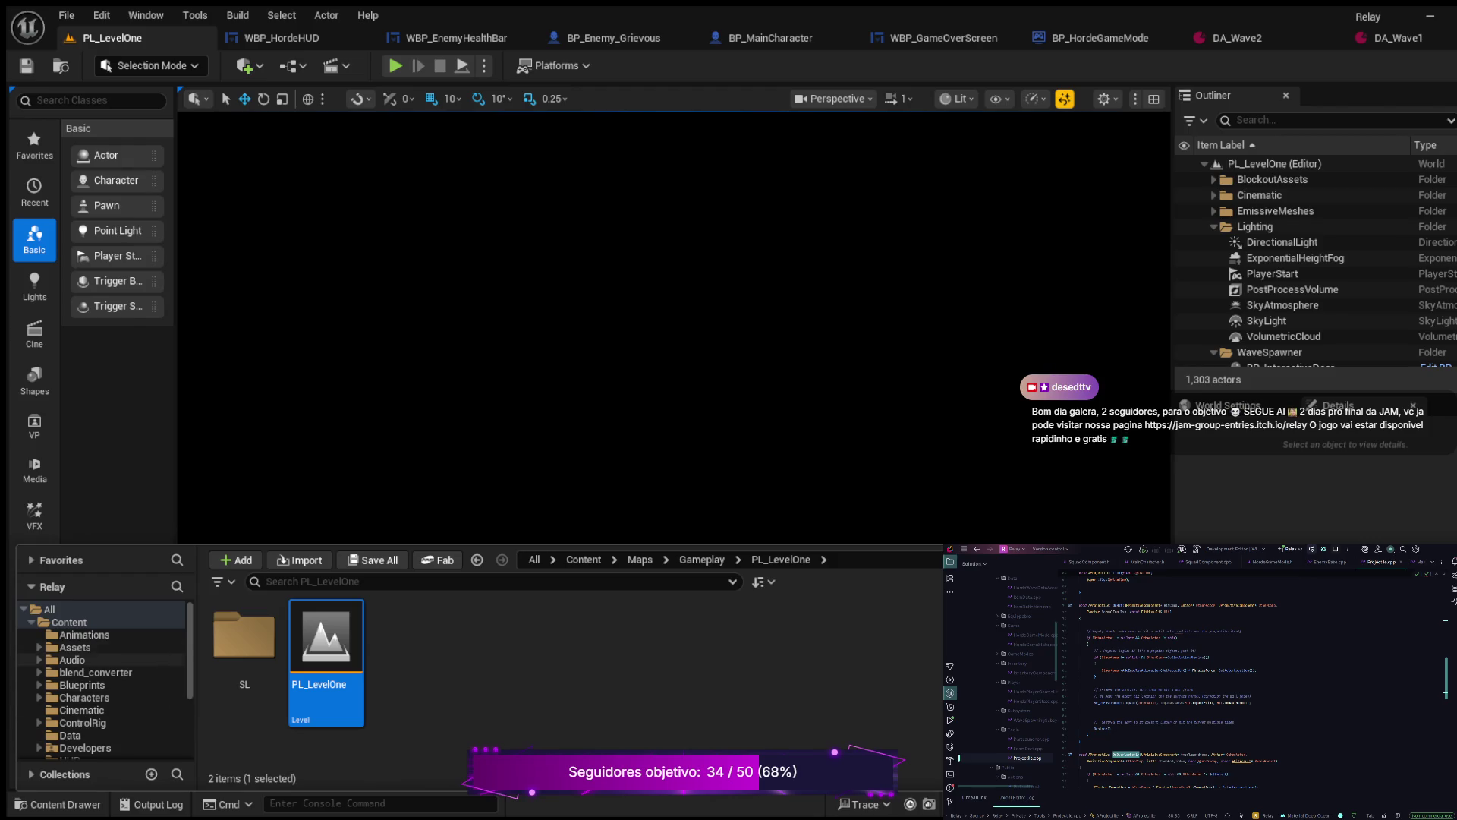
{"action": "left_click", "coordinate": [82, 684]}
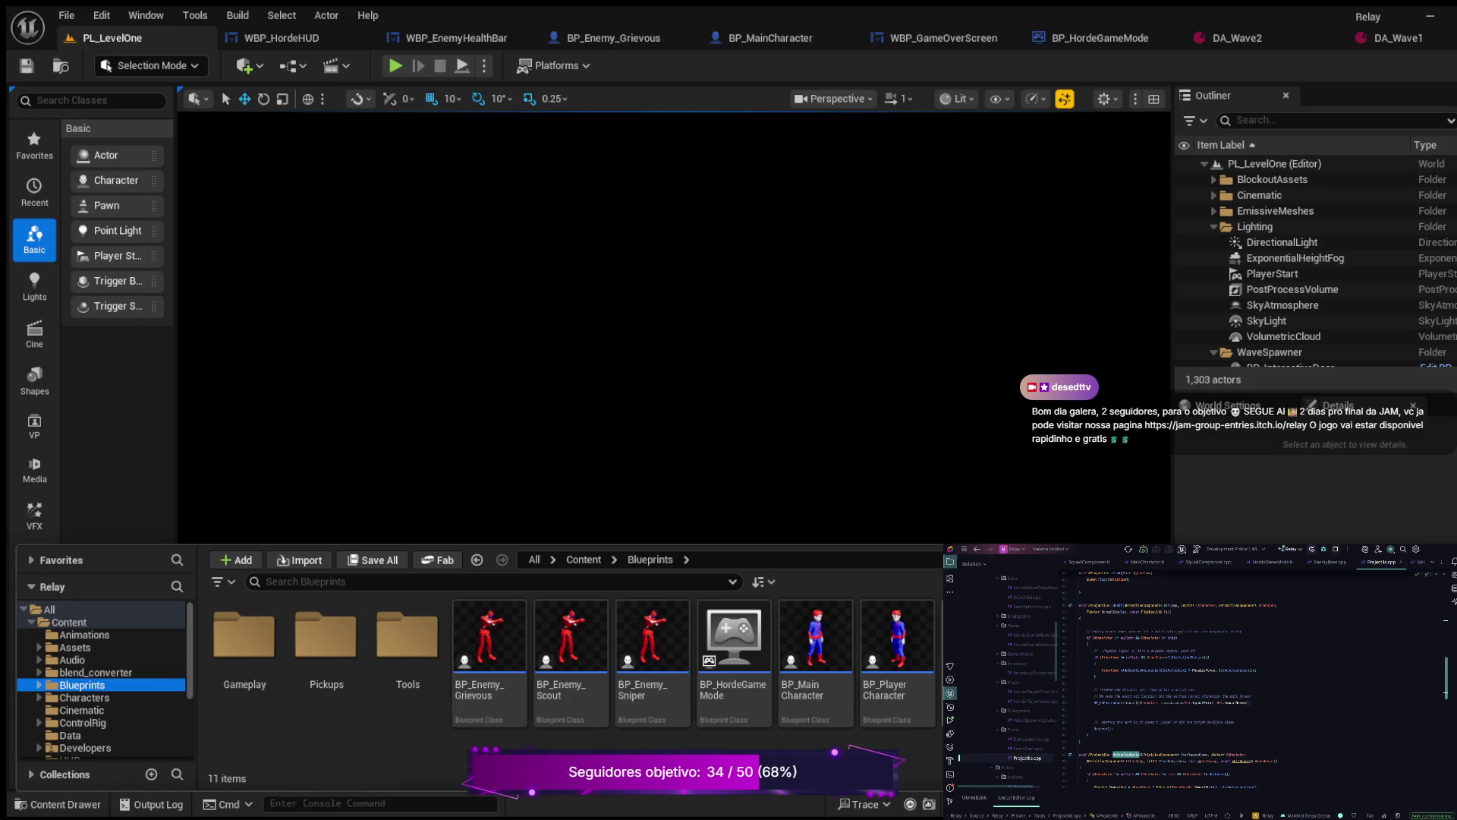
{"action": "left_click", "coordinate": [978, 660]}
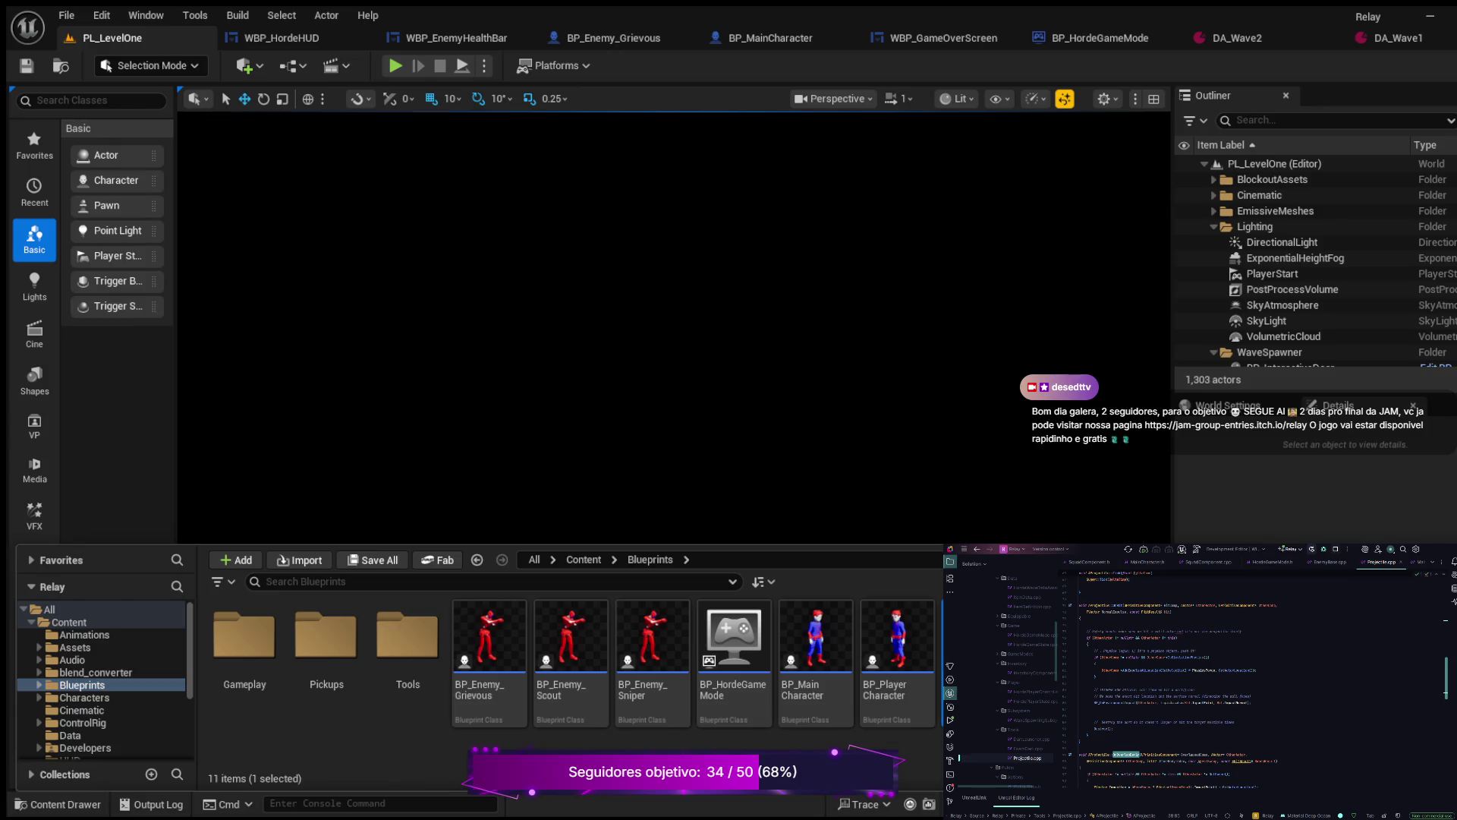
{"action": "key", "text": "ctrl+space"}
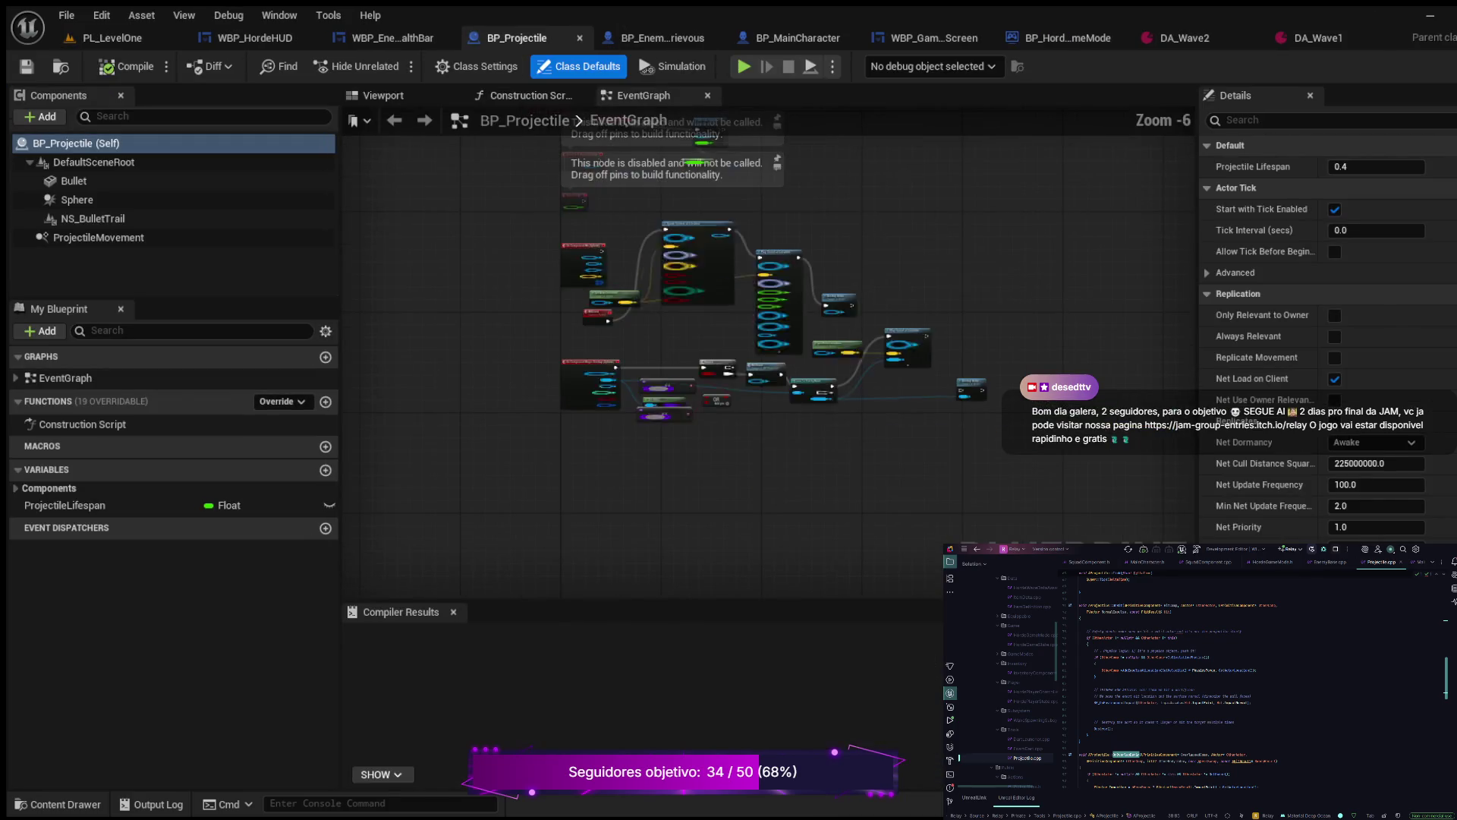
Step: Pan BP_Projectile's Event Graph to the Spawn System and Play Sound nodes
{"action": "scroll", "coordinate": [878, 319], "scroll_direction": "up", "scroll_amount": 4}
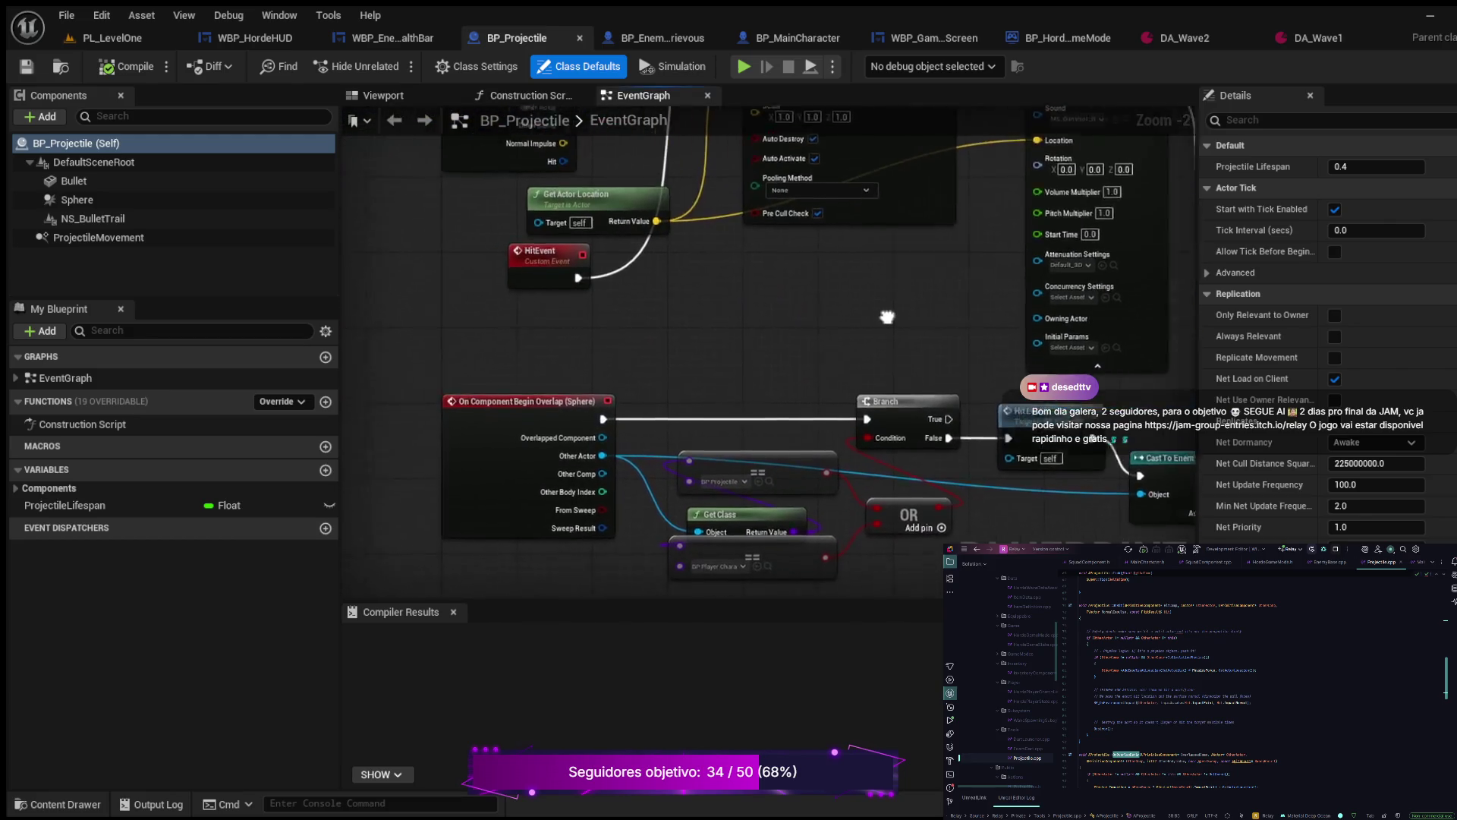
{"action": "scroll", "coordinate": [948, 292], "scroll_direction": "down", "scroll_amount": 1}
{"action": "left_click_drag", "start_coordinate": [948, 293], "coordinate": [667, 429]}
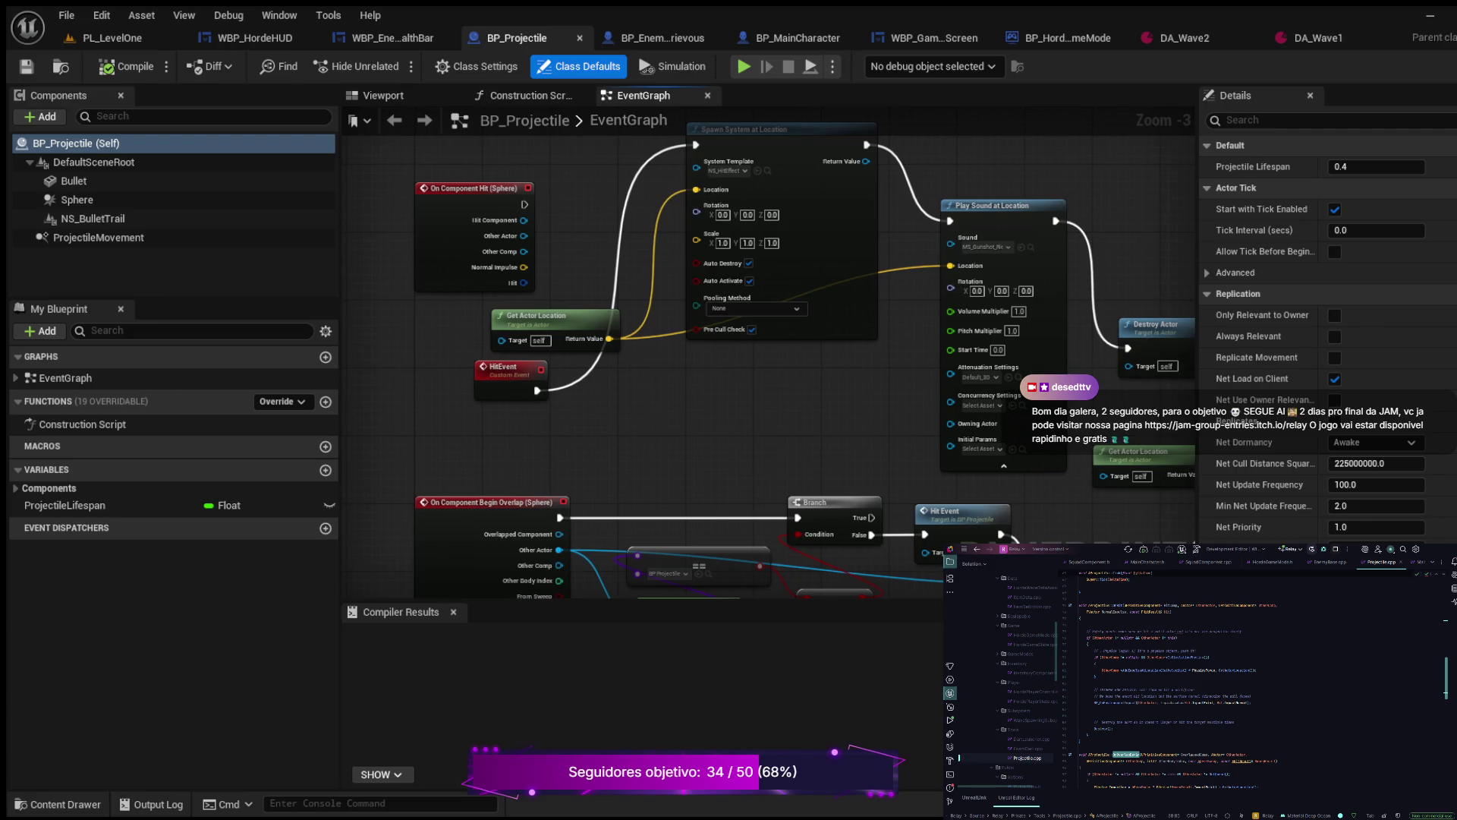
{"action": "scroll", "coordinate": [765, 357], "scroll_direction": "down", "scroll_amount": 3}
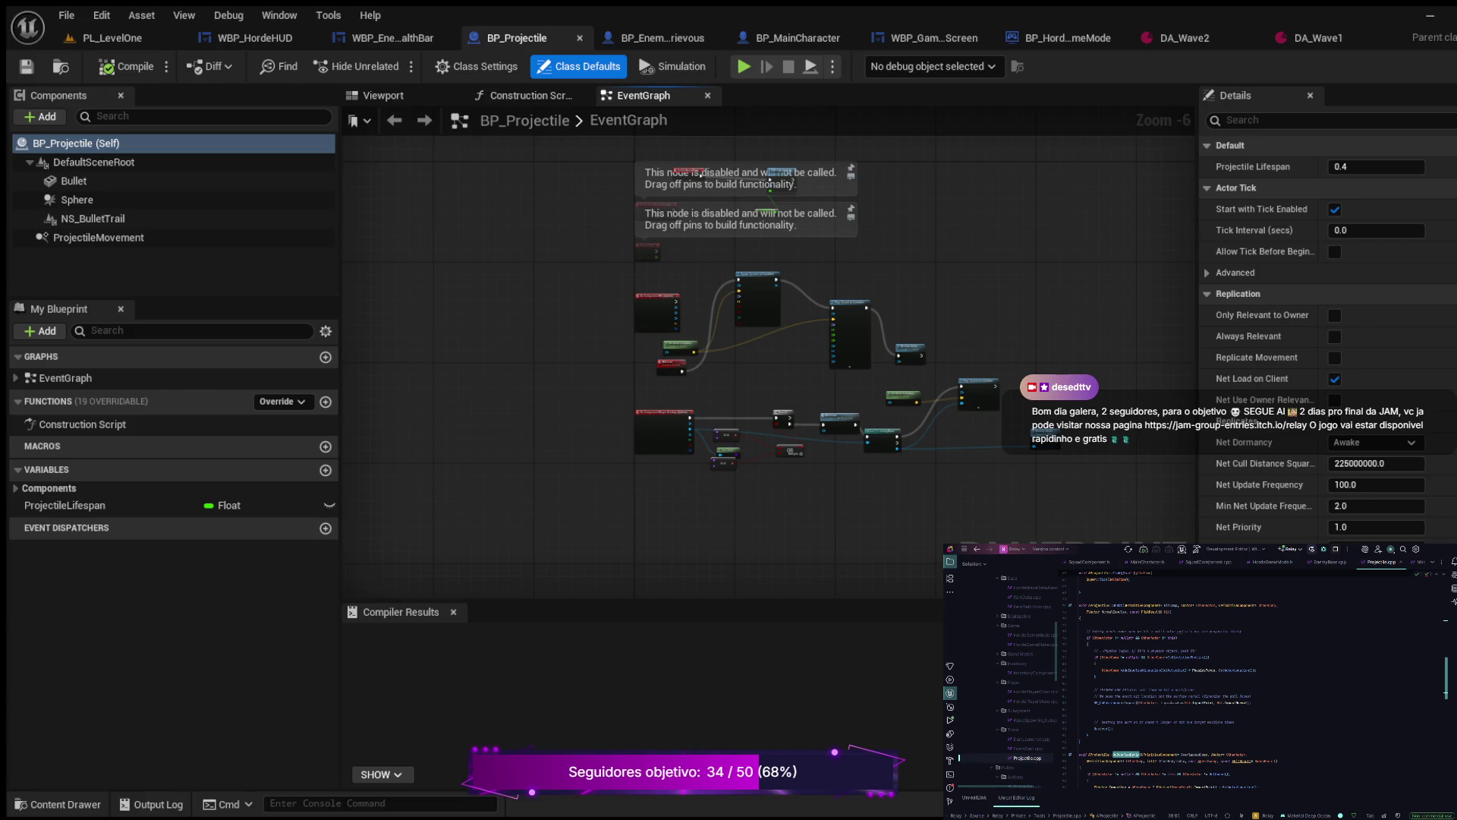
Step: Scroll Rider's Solution Explorer to Projectile.h and open the header
{"action": "scroll", "coordinate": [1169, 679], "scroll_direction": "up", "scroll_amount": 5}
{"action": "scroll", "coordinate": [1252, 679], "scroll_direction": "up", "scroll_amount": 5}
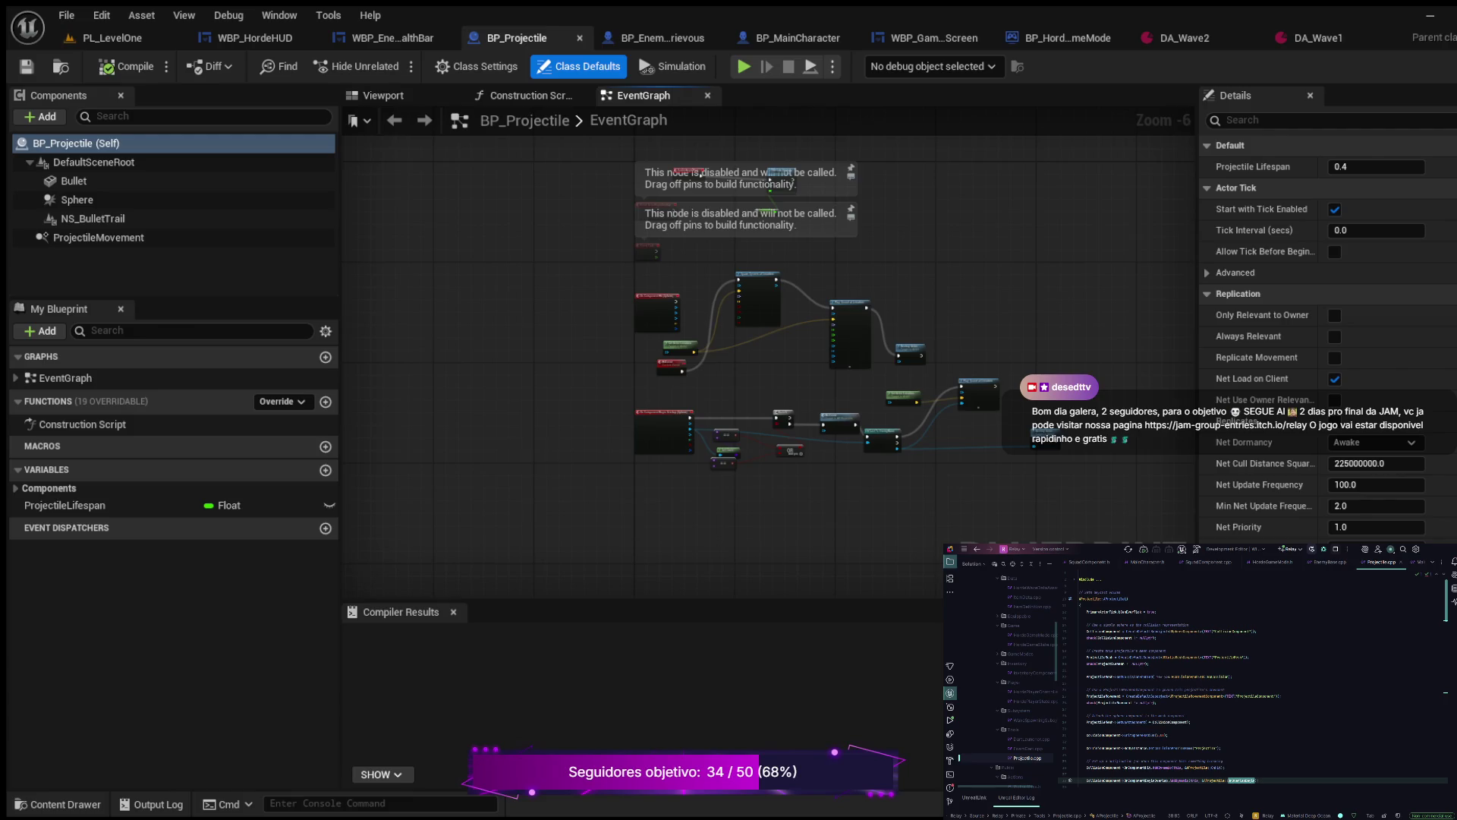
{"action": "scroll", "coordinate": [1028, 675], "scroll_direction": "up", "scroll_amount": 3}
{"action": "scroll", "coordinate": [1029, 676], "scroll_direction": "up", "scroll_amount": 3}
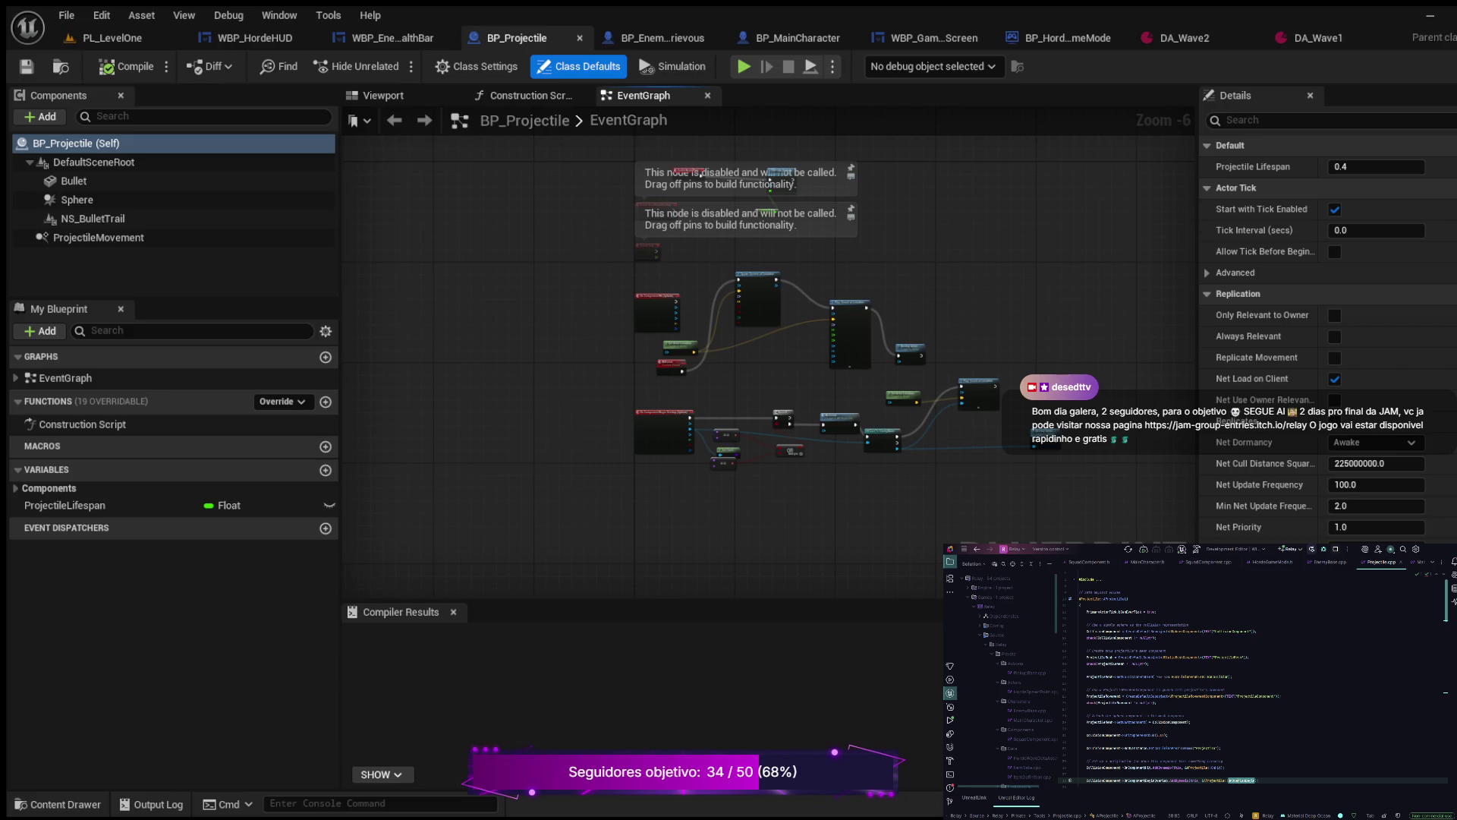
{"action": "scroll", "coordinate": [1028, 676], "scroll_direction": "down", "scroll_amount": 5}
{"action": "scroll", "coordinate": [1028, 675], "scroll_direction": "down", "scroll_amount": 2}
{"action": "scroll", "coordinate": [1028, 676], "scroll_direction": "down", "scroll_amount": 6}
{"action": "scroll", "coordinate": [1029, 675], "scroll_direction": "down", "scroll_amount": 3}
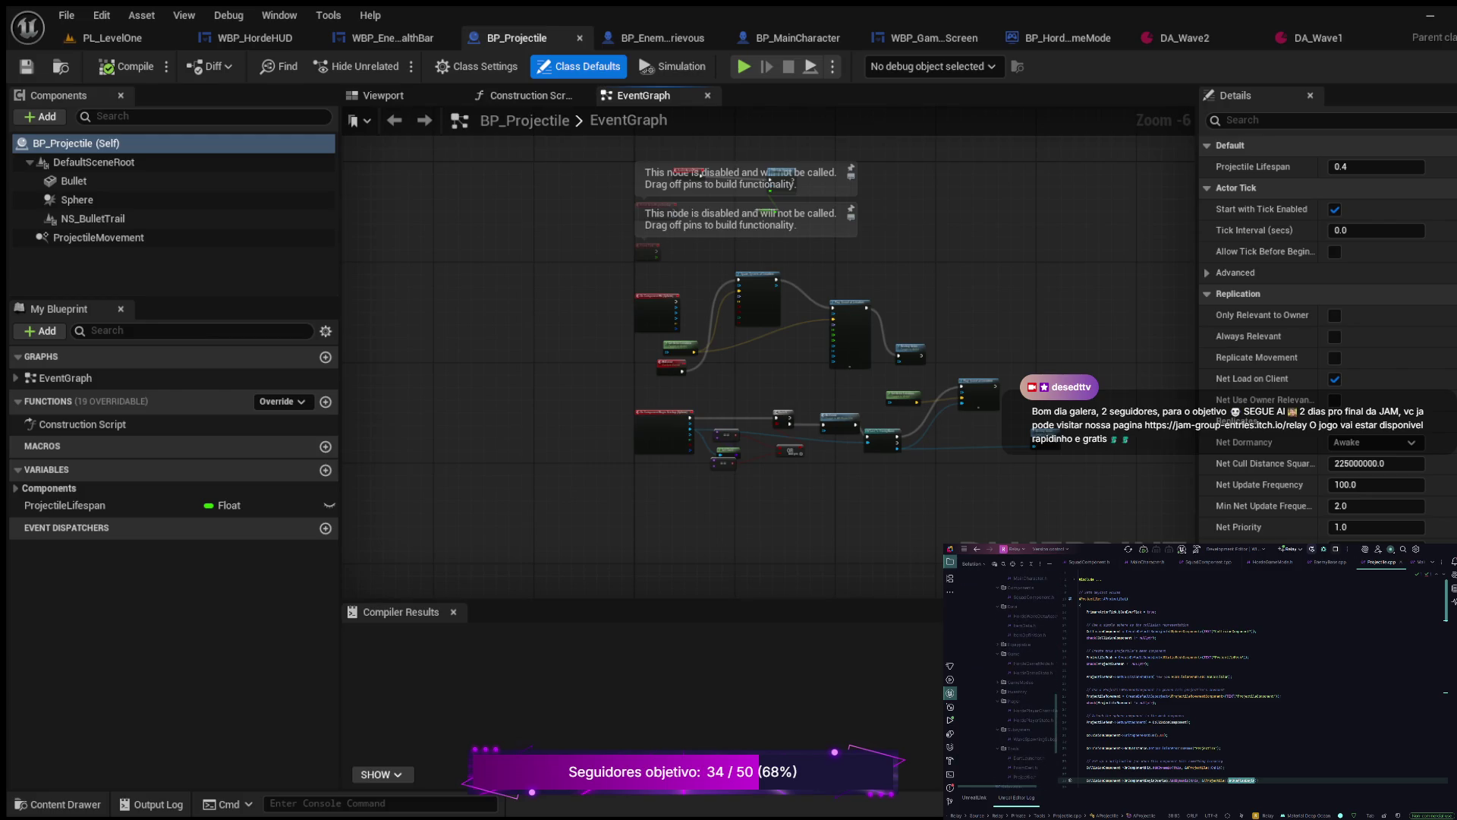
{"action": "scroll", "coordinate": [1029, 676], "scroll_direction": "down", "scroll_amount": 2}
{"action": "double_click", "coordinate": [1025, 719]}
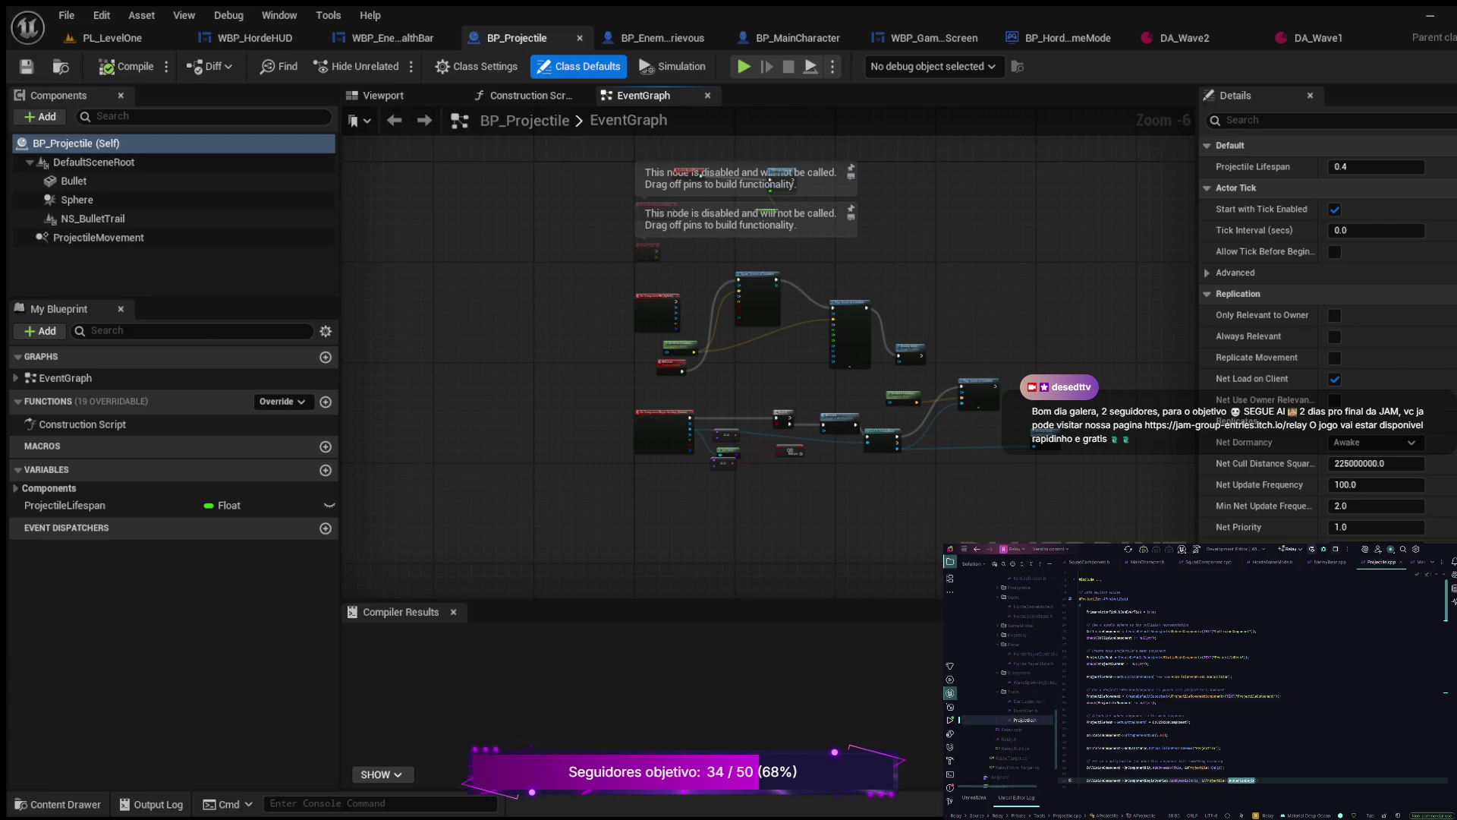
{"action": "scroll", "coordinate": [1252, 683], "scroll_direction": "up", "scroll_amount": 3}
{"action": "scroll", "coordinate": [1252, 683], "scroll_direction": "up", "scroll_amount": 3}
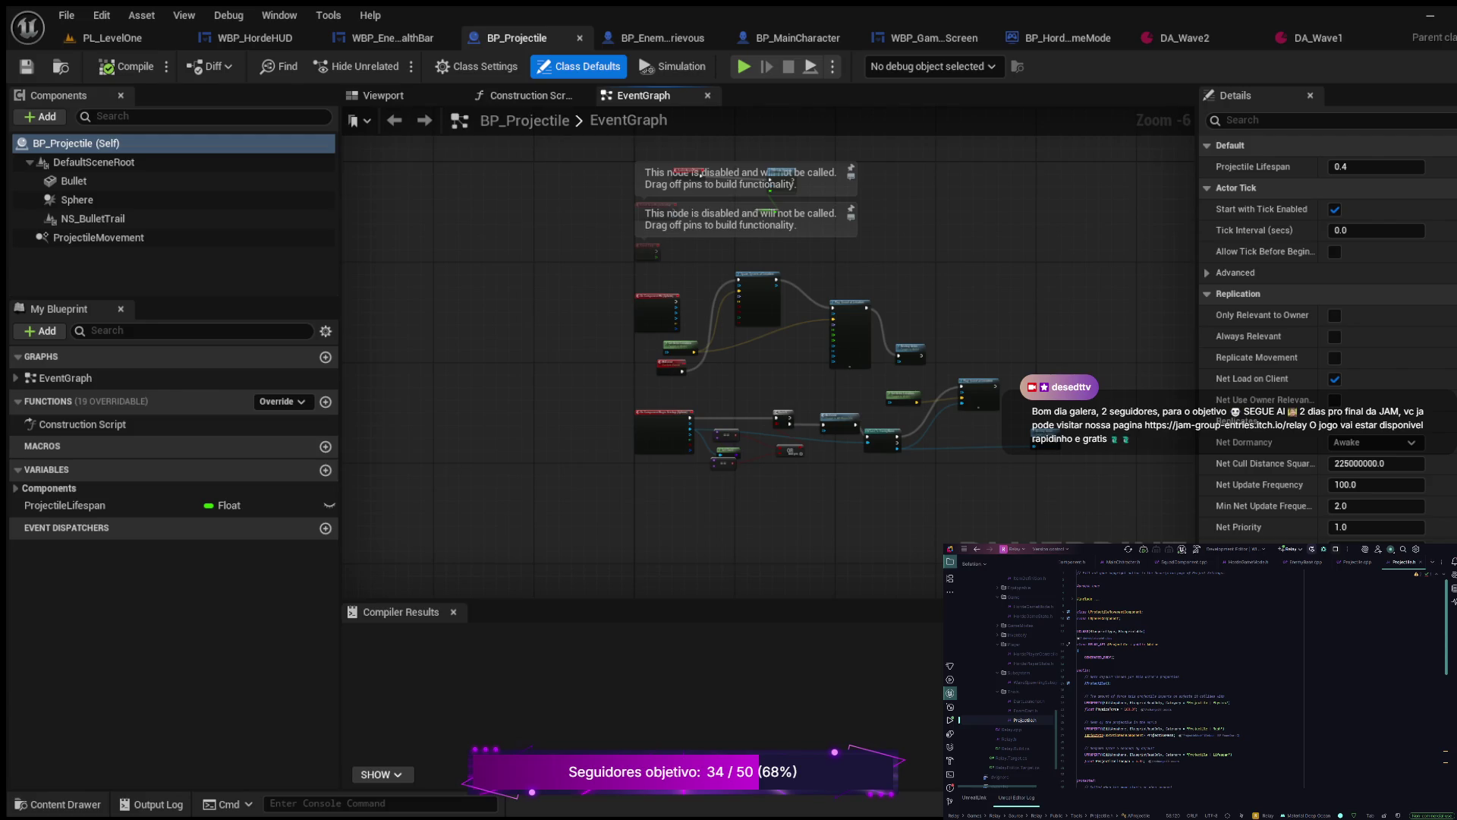
Step: Pan and zoom BP_Projectile's graph over Begin Overlap, Cast To EnemyBase, and the spawn-effect and sound nodes
{"action": "scroll", "coordinate": [717, 343], "scroll_direction": "up", "scroll_amount": 4}
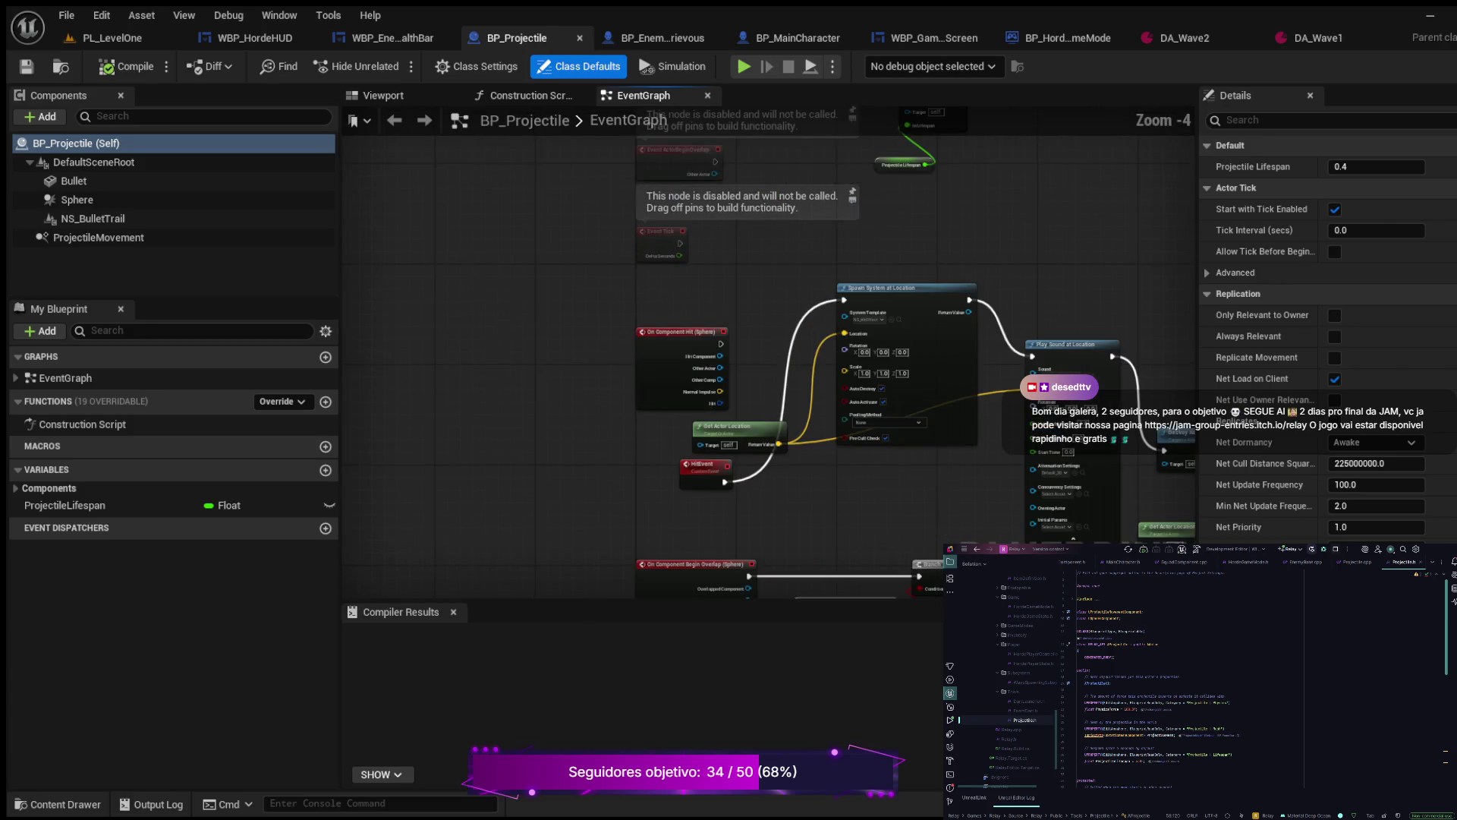
{"action": "left_click_drag", "start_coordinate": [466, 371], "coordinate": [500, 286]}
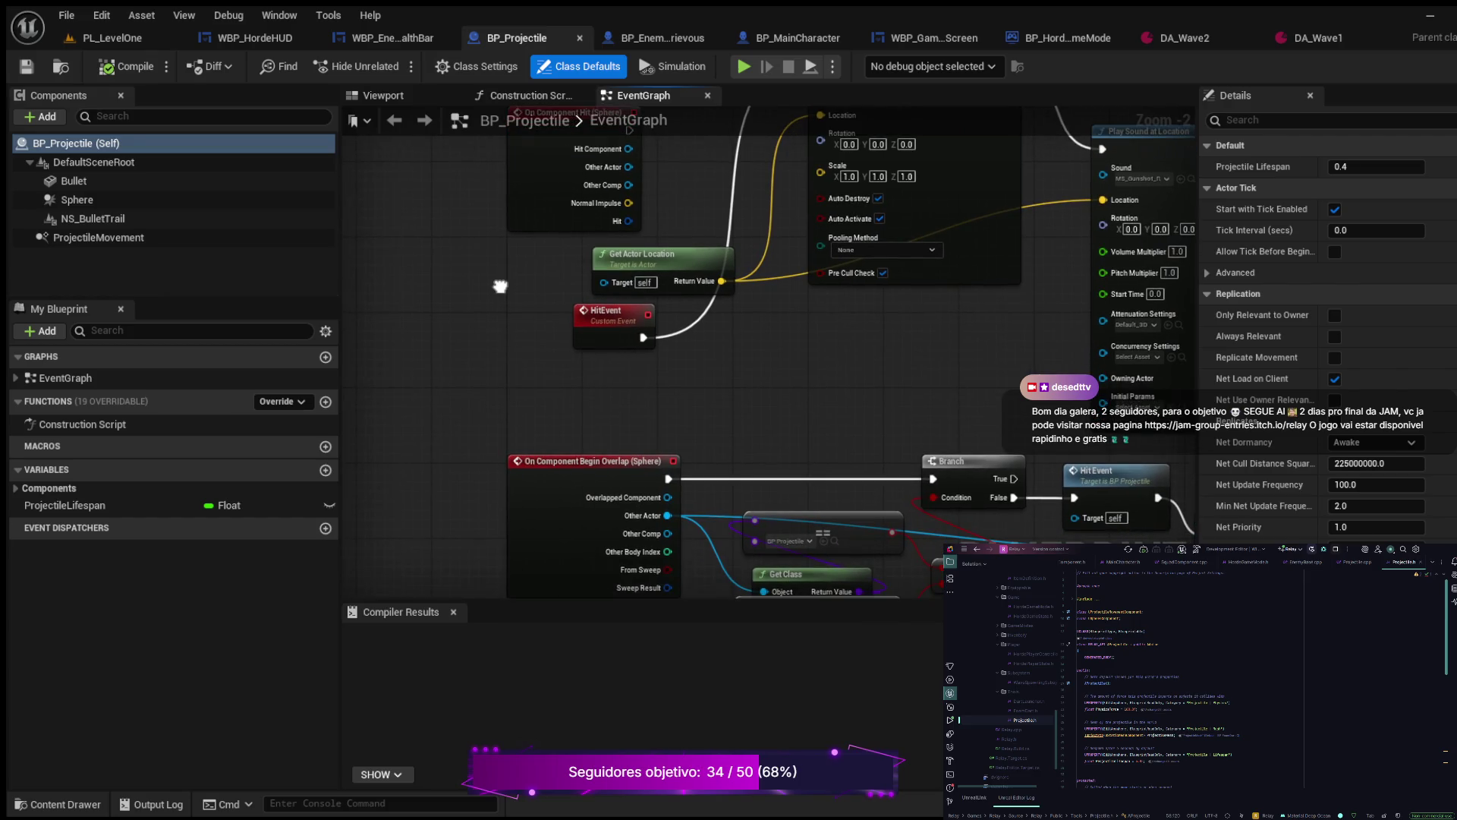
{"action": "scroll", "coordinate": [500, 286], "scroll_direction": "down", "scroll_amount": 2}
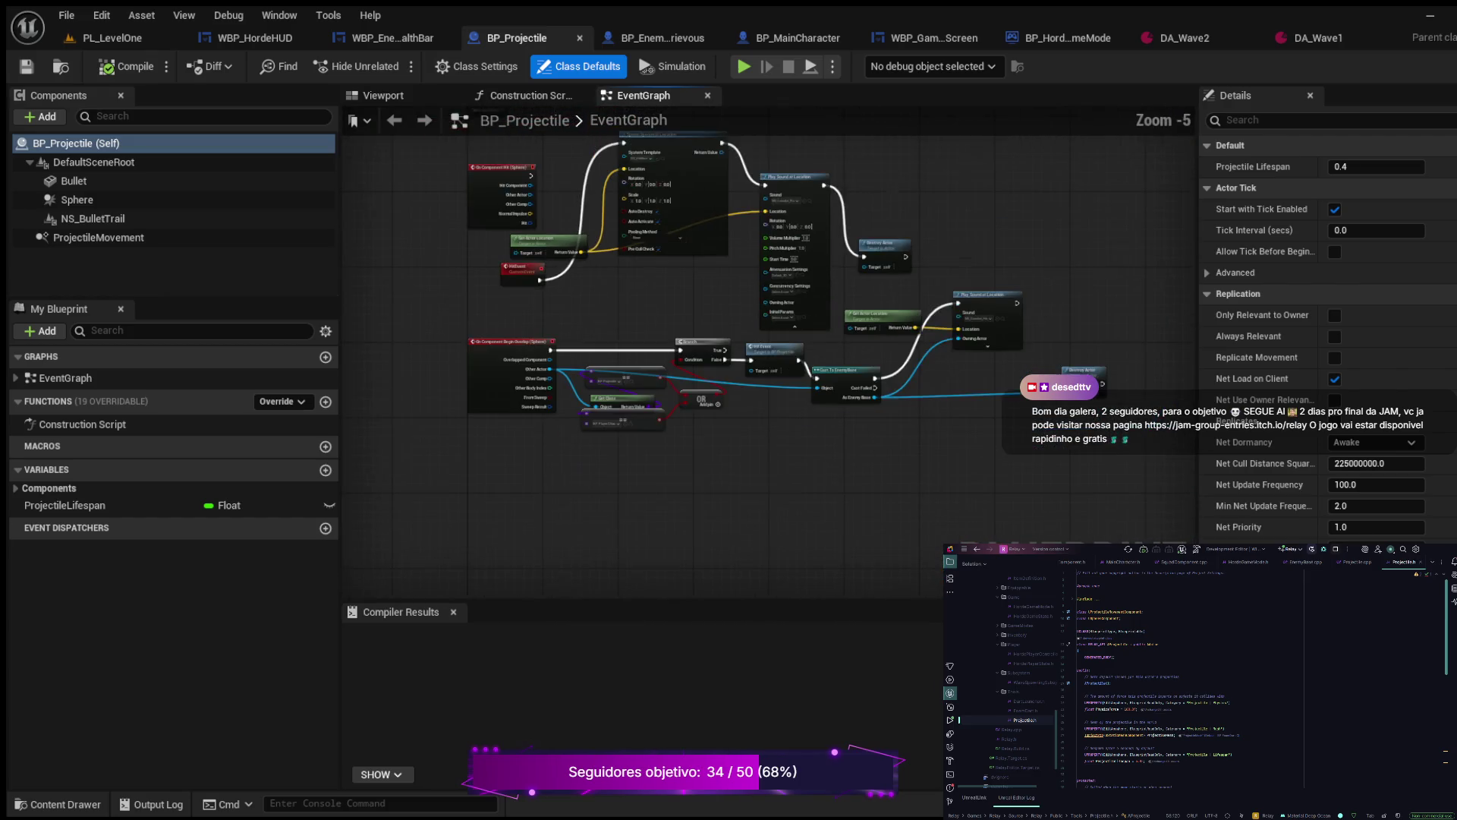
{"action": "scroll", "coordinate": [730, 488], "scroll_direction": "up", "scroll_amount": 2}
{"action": "mouse_move", "coordinate": [731, 488]}
{"action": "left_mouse_down"}
{"action": "mouse_move", "coordinate": [521, 377]}
{"action": "mouse_move", "coordinate": [385, 361]}
{"action": "mouse_move", "coordinate": [782, 200]}
{"action": "left_mouse_up"}
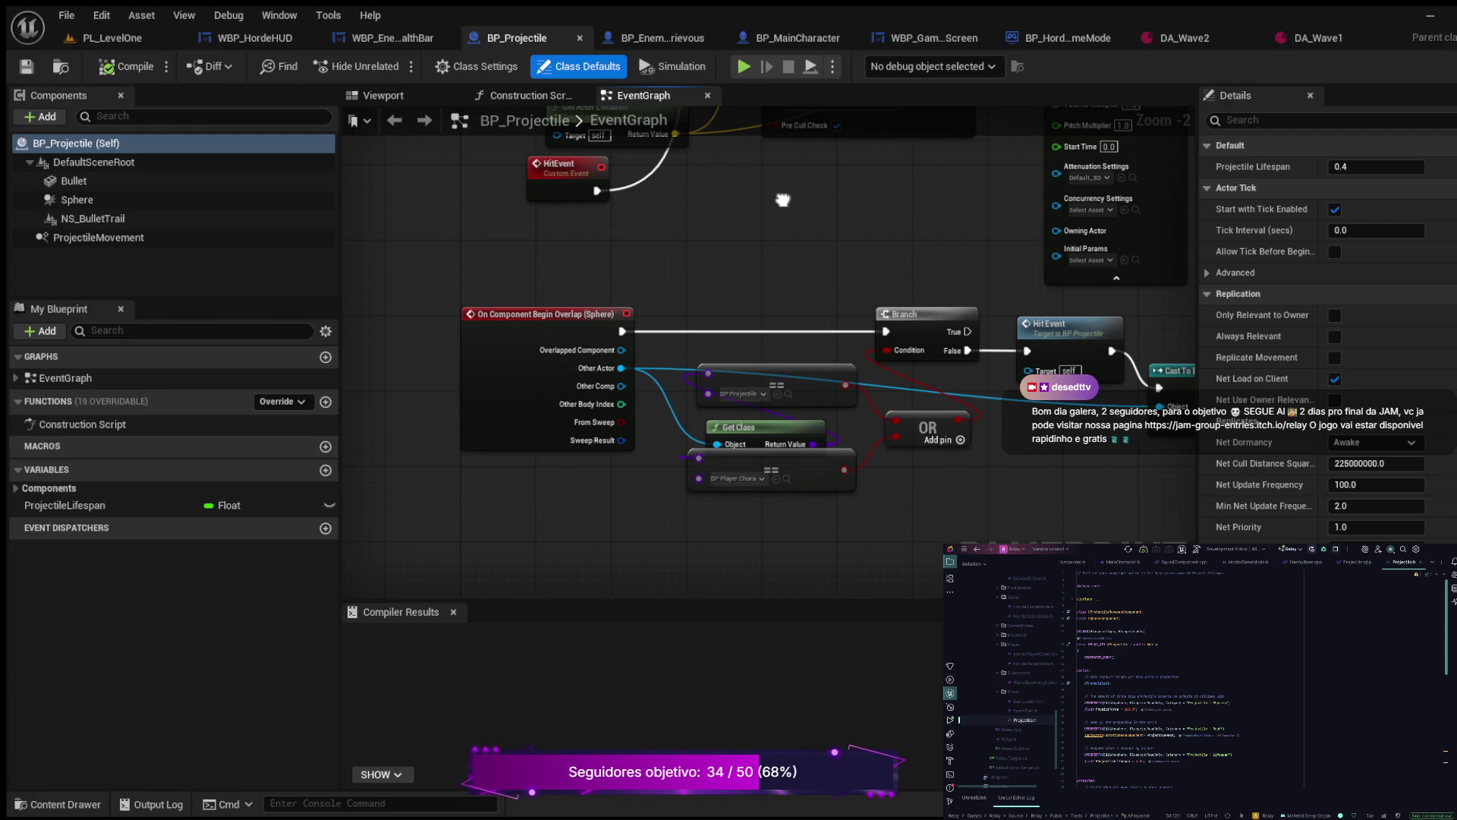
{"action": "mouse_move", "coordinate": [782, 200]}
{"action": "left_mouse_down"}
{"action": "mouse_move", "coordinate": [564, 193]}
{"action": "mouse_move", "coordinate": [914, 211]}
{"action": "left_mouse_up"}
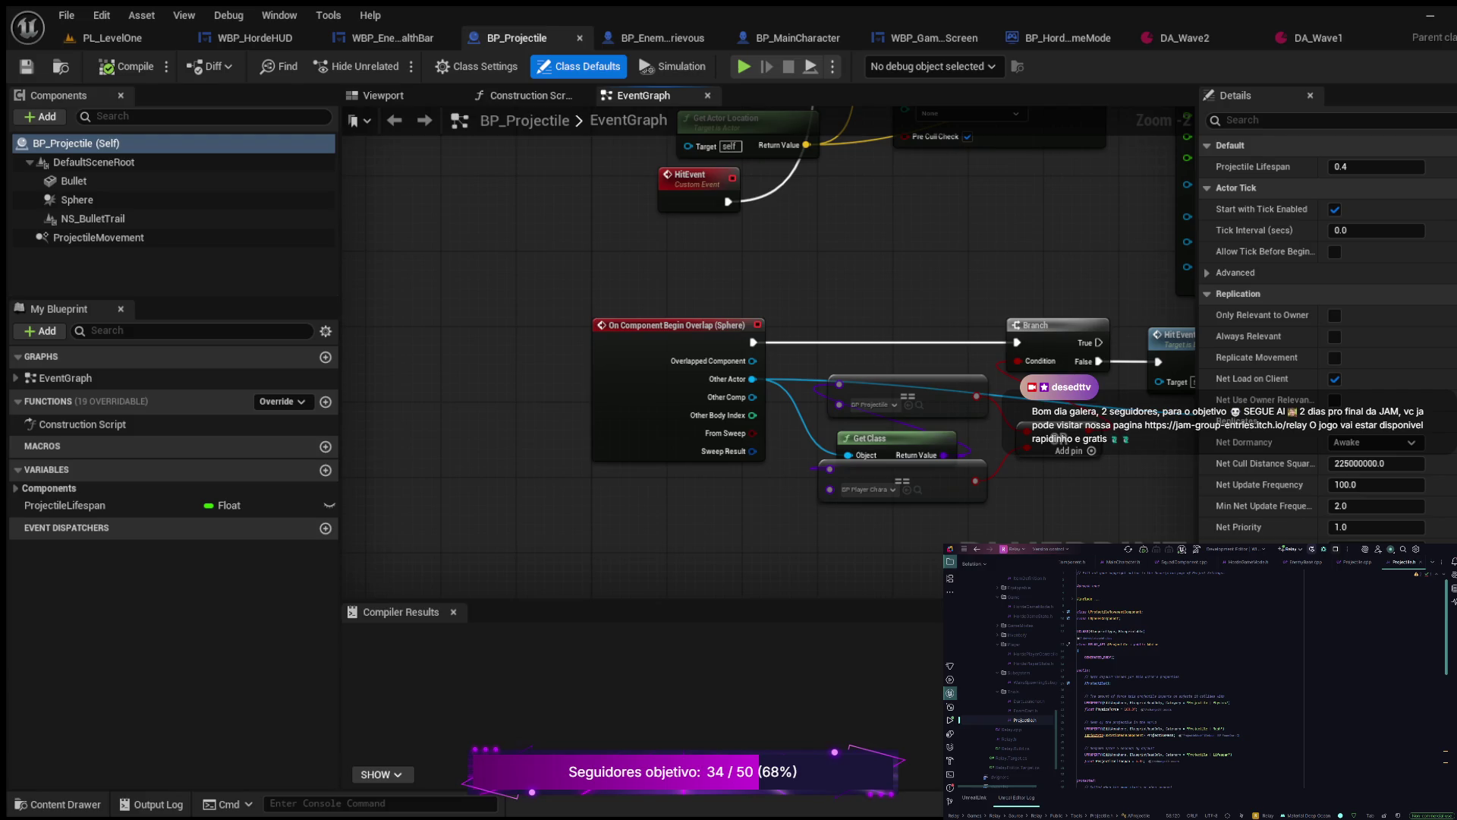
{"action": "mouse_move", "coordinate": [916, 211]}
{"action": "left_mouse_down"}
{"action": "mouse_move", "coordinate": [771, 508]}
{"action": "mouse_move", "coordinate": [802, 467]}
{"action": "left_mouse_up"}
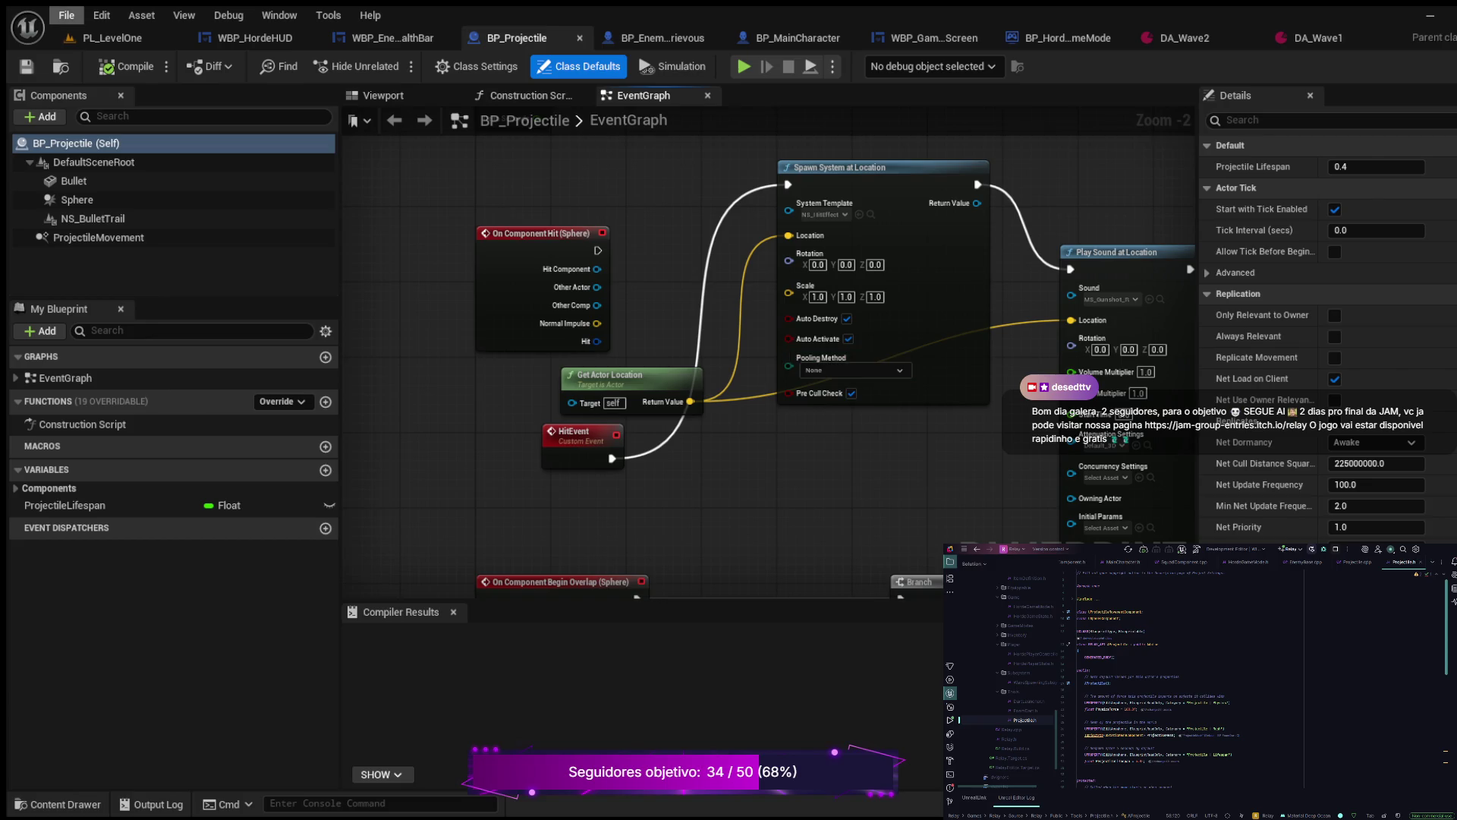
Step: Recompile BP_Projectile from the File menu, then centre the whole projectile graph
{"action": "left_click", "coordinate": [67, 15]}
{"action": "left_click", "coordinate": [125, 67]}
{"action": "scroll", "coordinate": [531, 256], "scroll_direction": "down", "scroll_amount": 2}
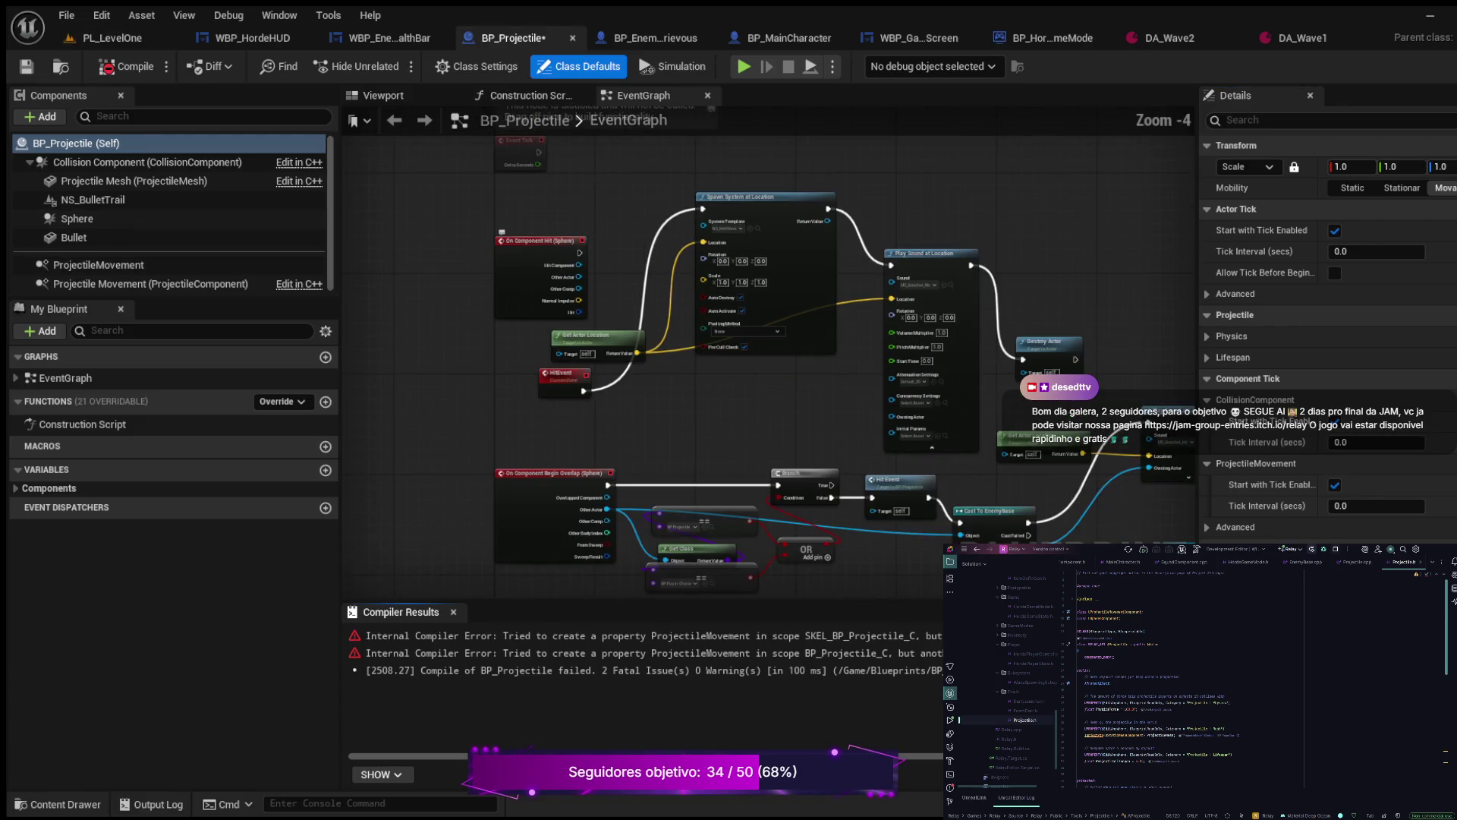
{"action": "mouse_move", "coordinate": [742, 418]}
{"action": "left_mouse_down"}
{"action": "mouse_move", "coordinate": [682, 418]}
{"action": "mouse_move", "coordinate": [534, 357]}
{"action": "mouse_move", "coordinate": [433, 349]}
{"action": "left_mouse_up"}
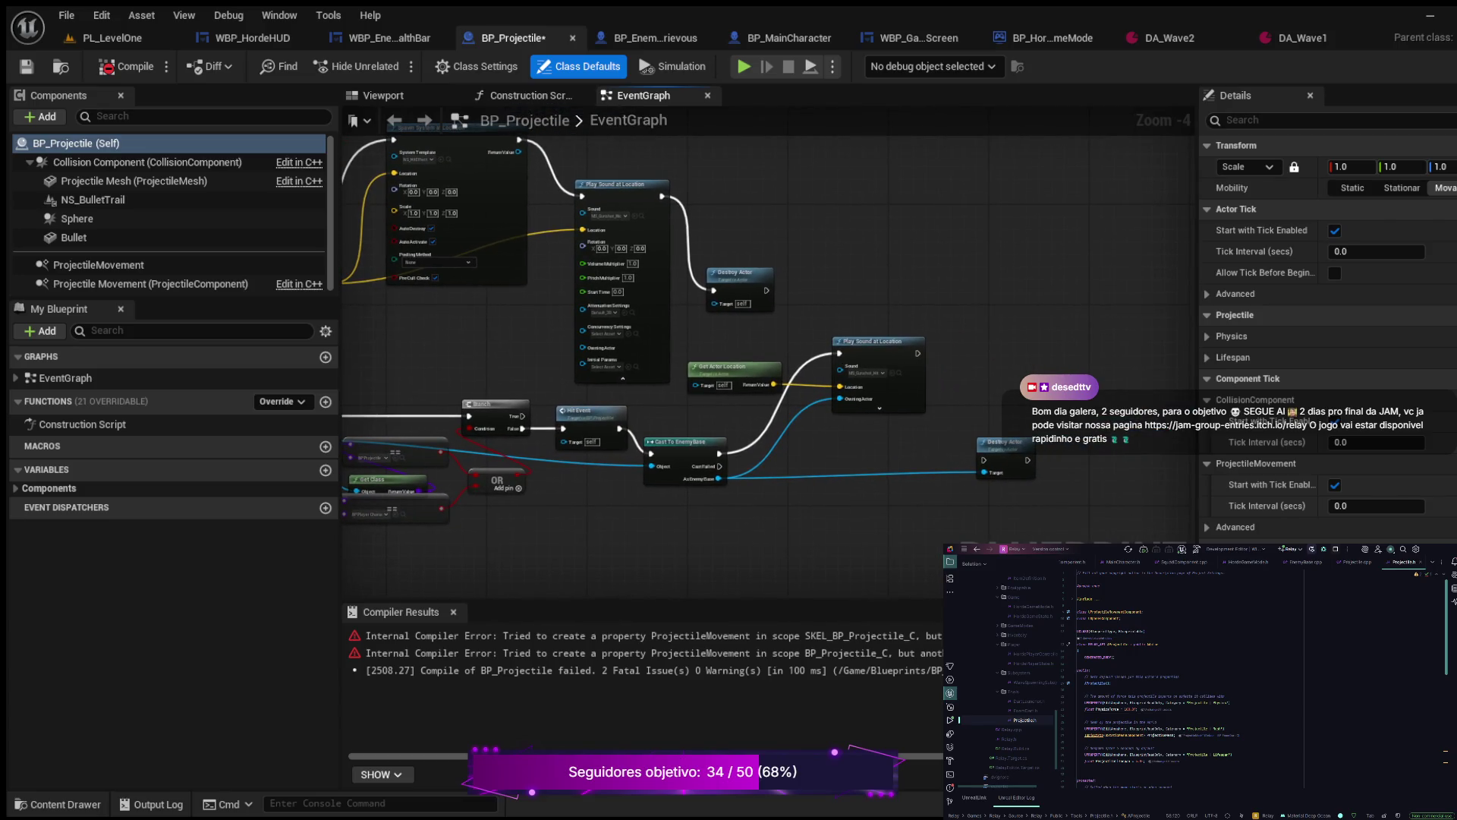
{"action": "scroll", "coordinate": [507, 301], "scroll_direction": "down", "scroll_amount": 2}
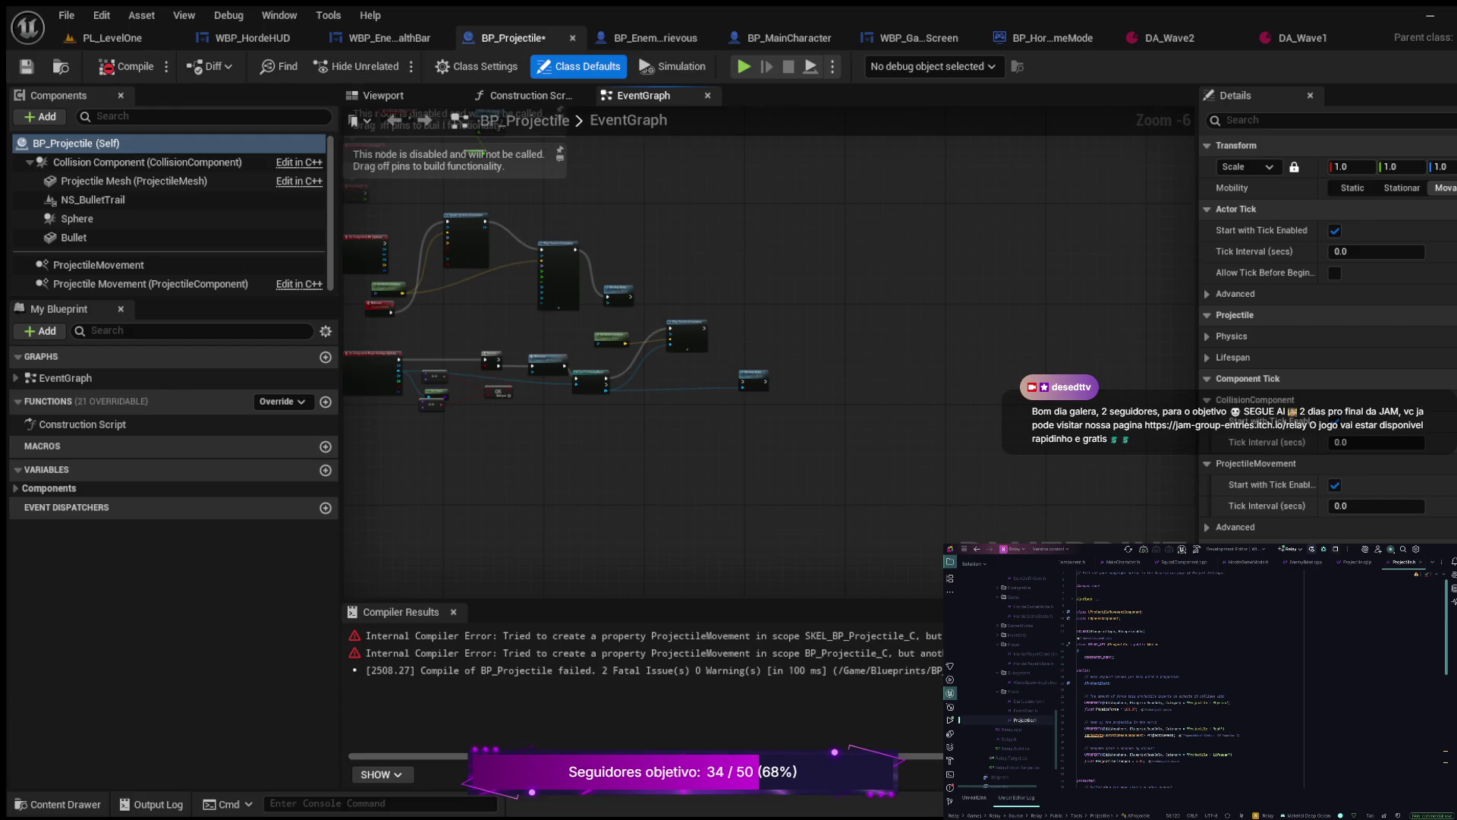
{"action": "mouse_move", "coordinate": [569, 429]}
{"action": "left_mouse_down"}
{"action": "mouse_move", "coordinate": [839, 455]}
{"action": "mouse_move", "coordinate": [812, 465]}
{"action": "left_mouse_up"}
Step: Inspect the Begin Overlap logic and the ProjectileMovement conflict errors in Compiler Results
{"action": "scroll", "coordinate": [812, 464], "scroll_direction": "up", "scroll_amount": 3}
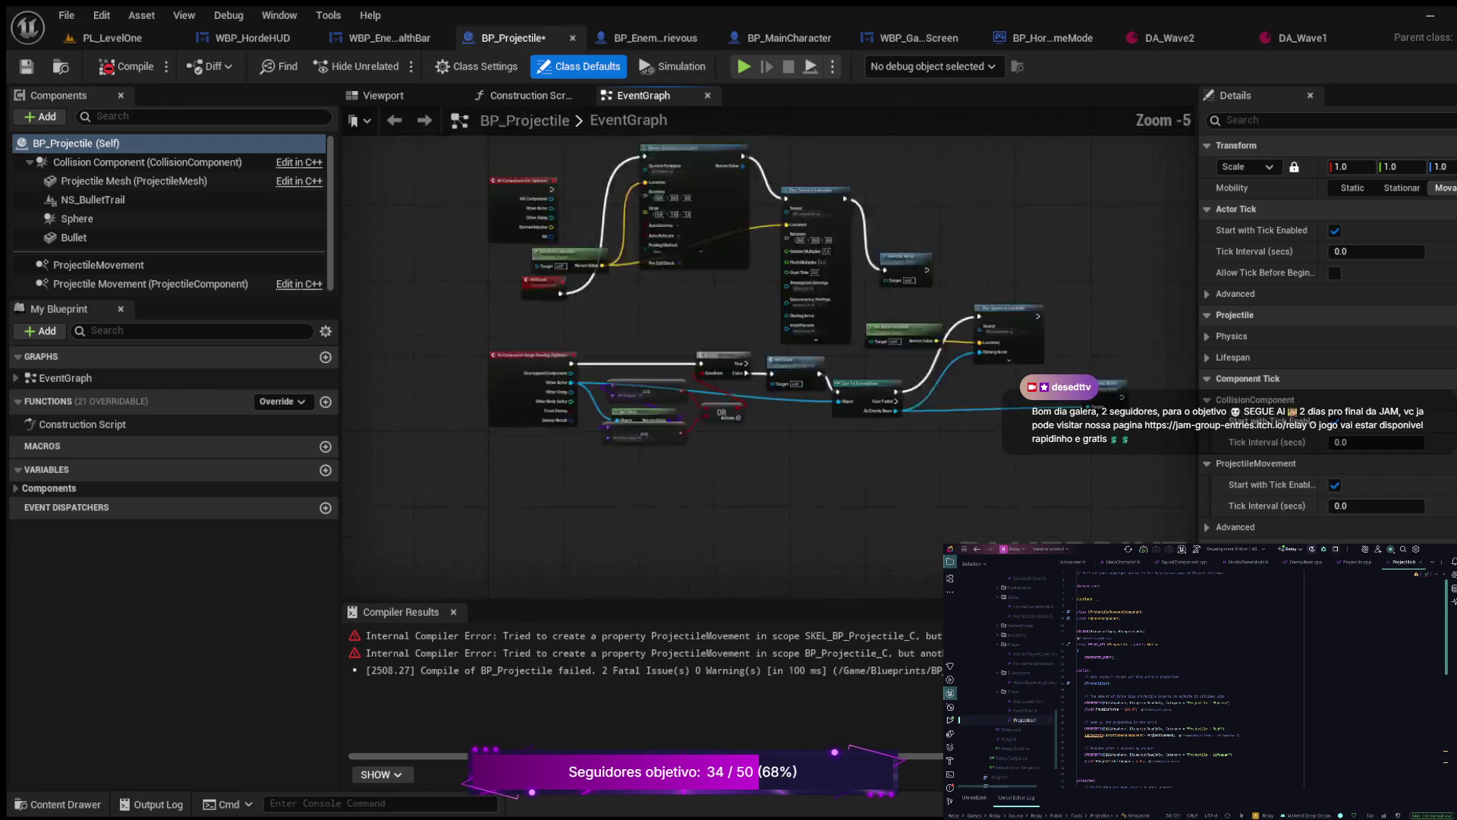
{"action": "left_click_drag", "start_coordinate": [784, 426], "coordinate": [1142, 387]}
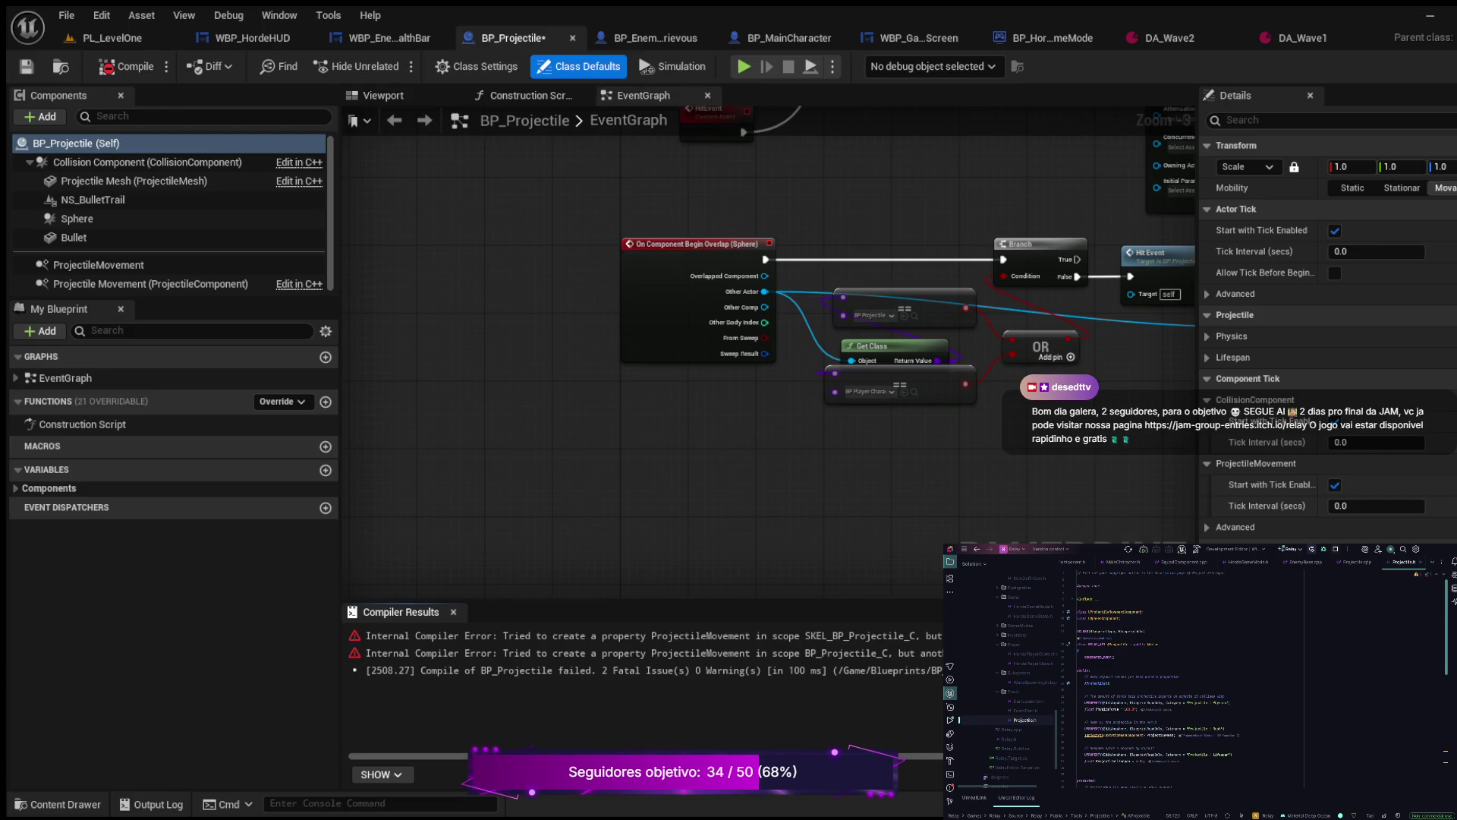
{"action": "scroll", "coordinate": [647, 695], "scroll_direction": "right", "scroll_amount": 10}
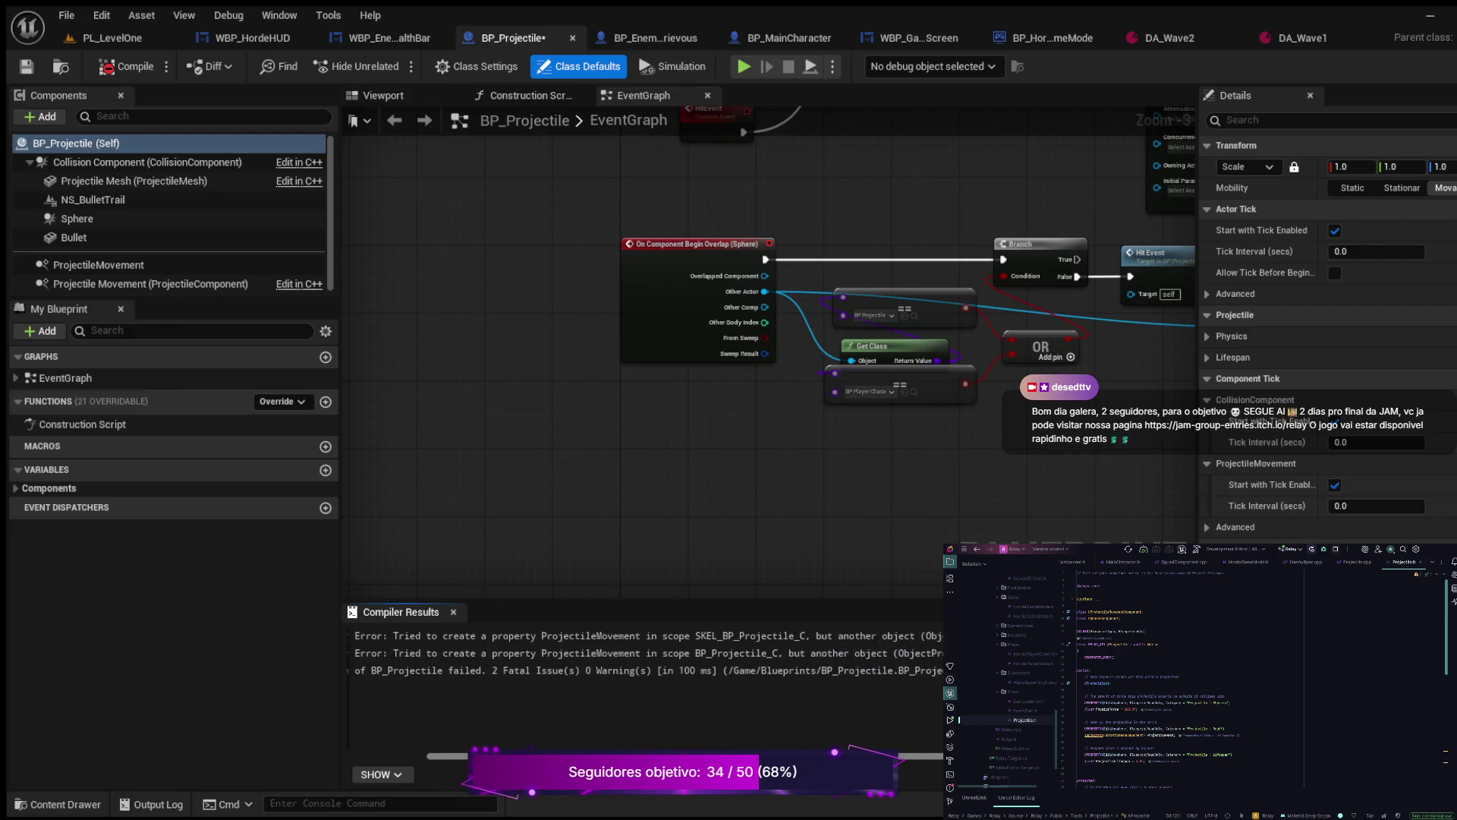
{"action": "scroll", "coordinate": [644, 668], "scroll_direction": "left", "scroll_amount": 10}
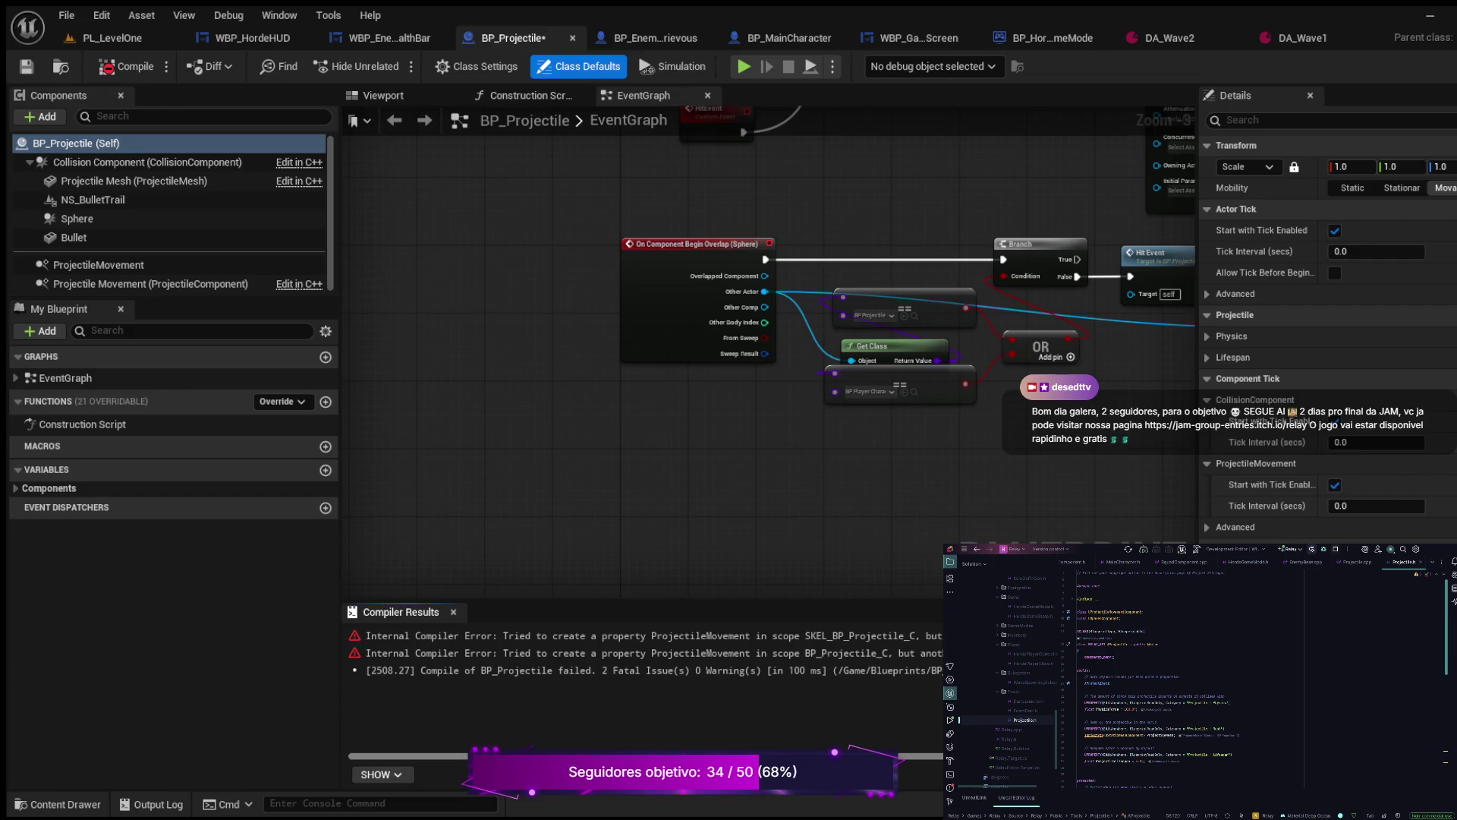
{"action": "scroll", "coordinate": [645, 668], "scroll_direction": "right", "scroll_amount": 10}
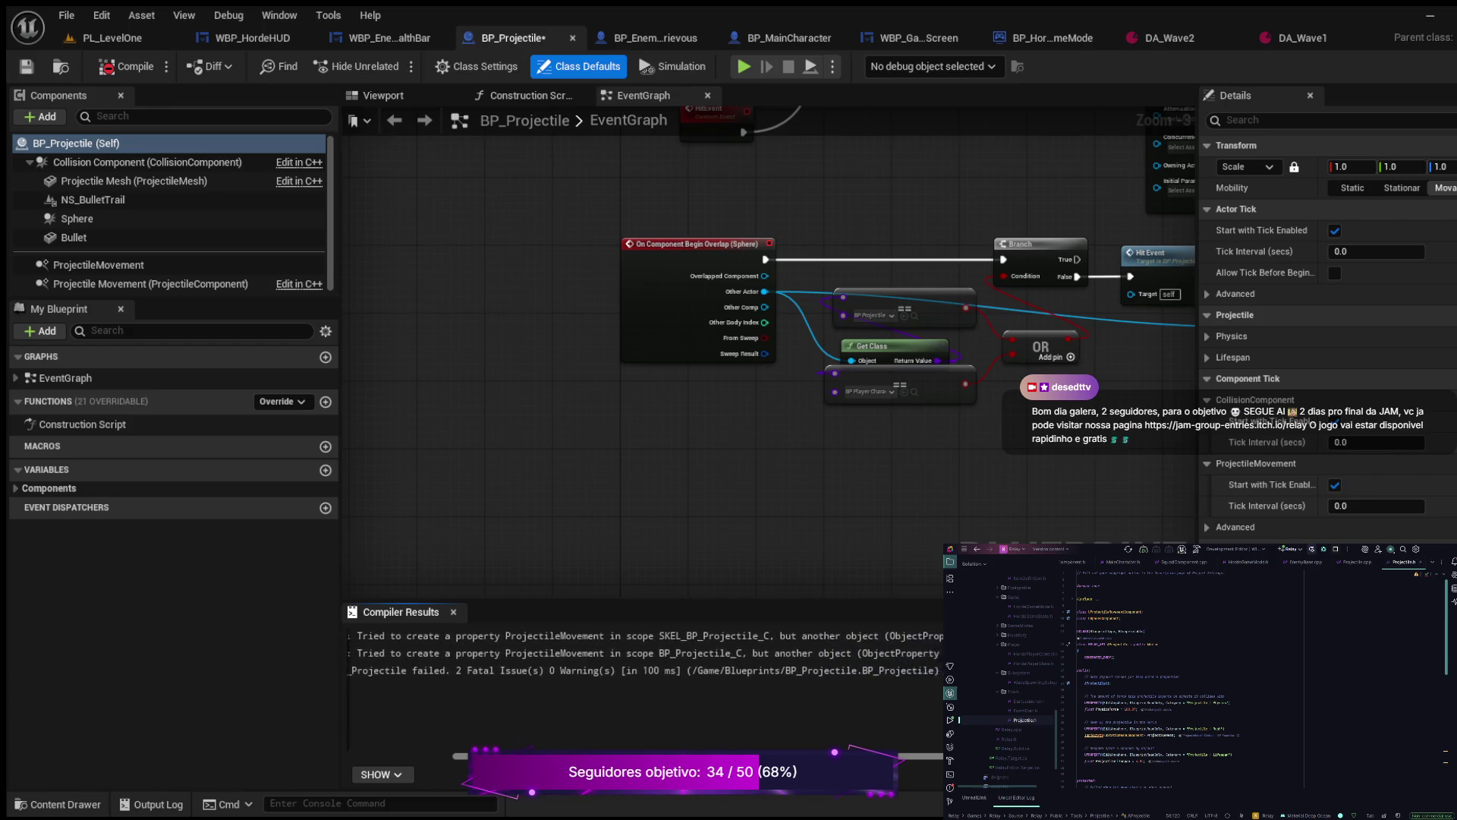
{"action": "scroll", "coordinate": [645, 660], "scroll_direction": "right", "scroll_amount": 3}
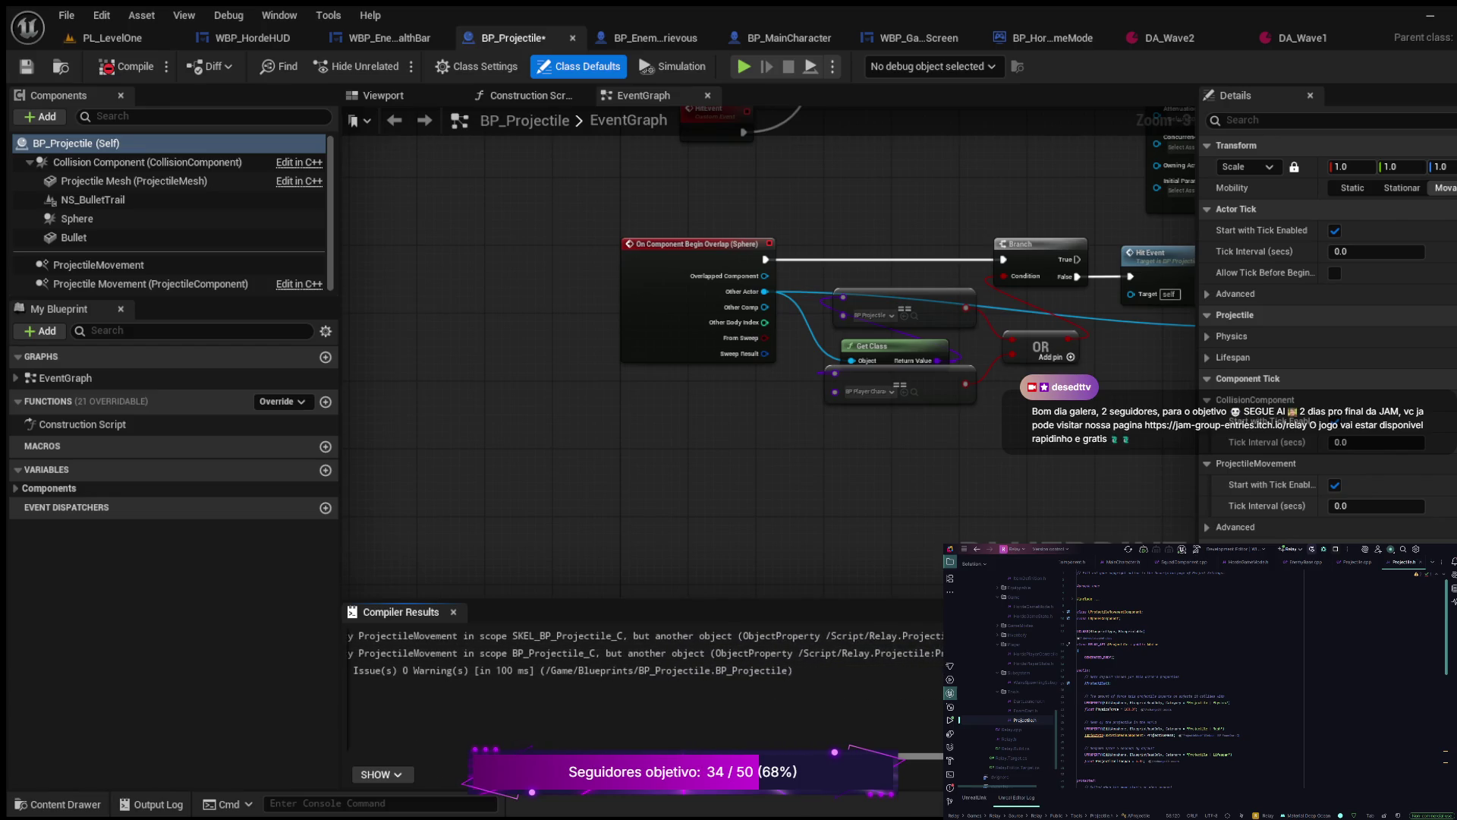
{"action": "scroll", "coordinate": [645, 653], "scroll_direction": "left", "scroll_amount": 10}
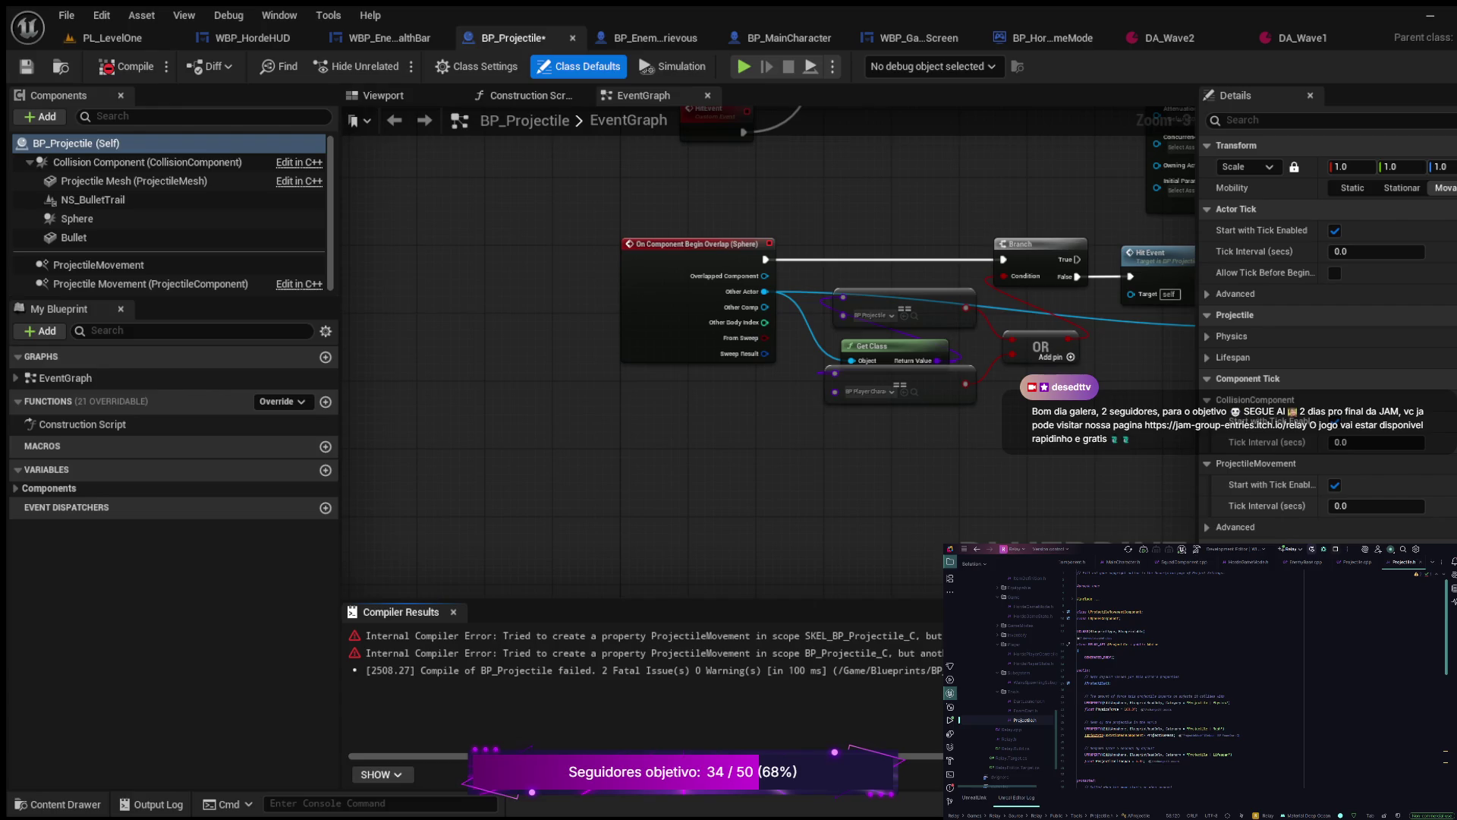
{"action": "scroll", "coordinate": [562, 396], "scroll_direction": "down", "scroll_amount": 2}
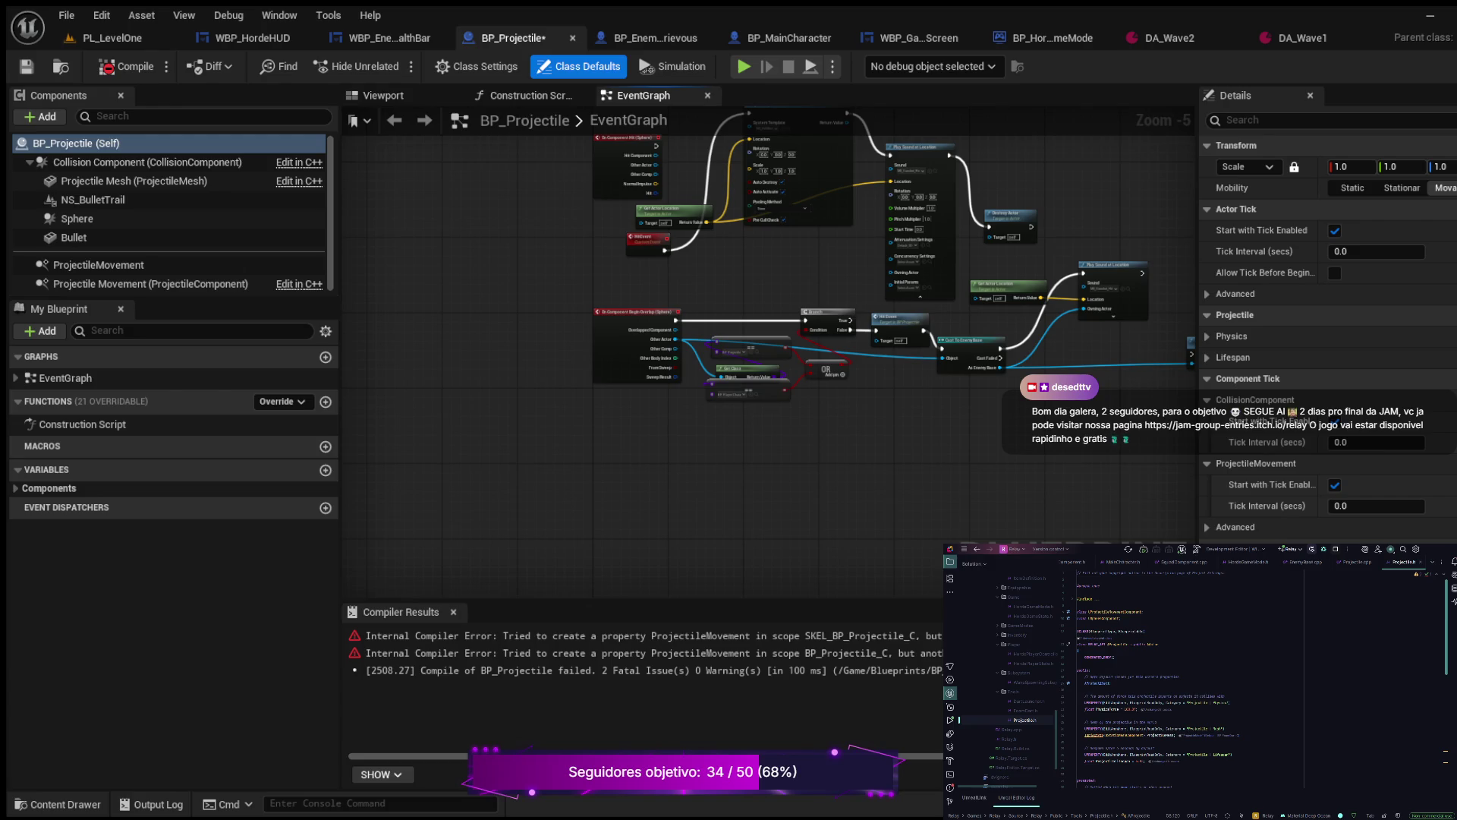
{"action": "left_click_drag", "start_coordinate": [607, 755], "coordinate": [797, 756]}
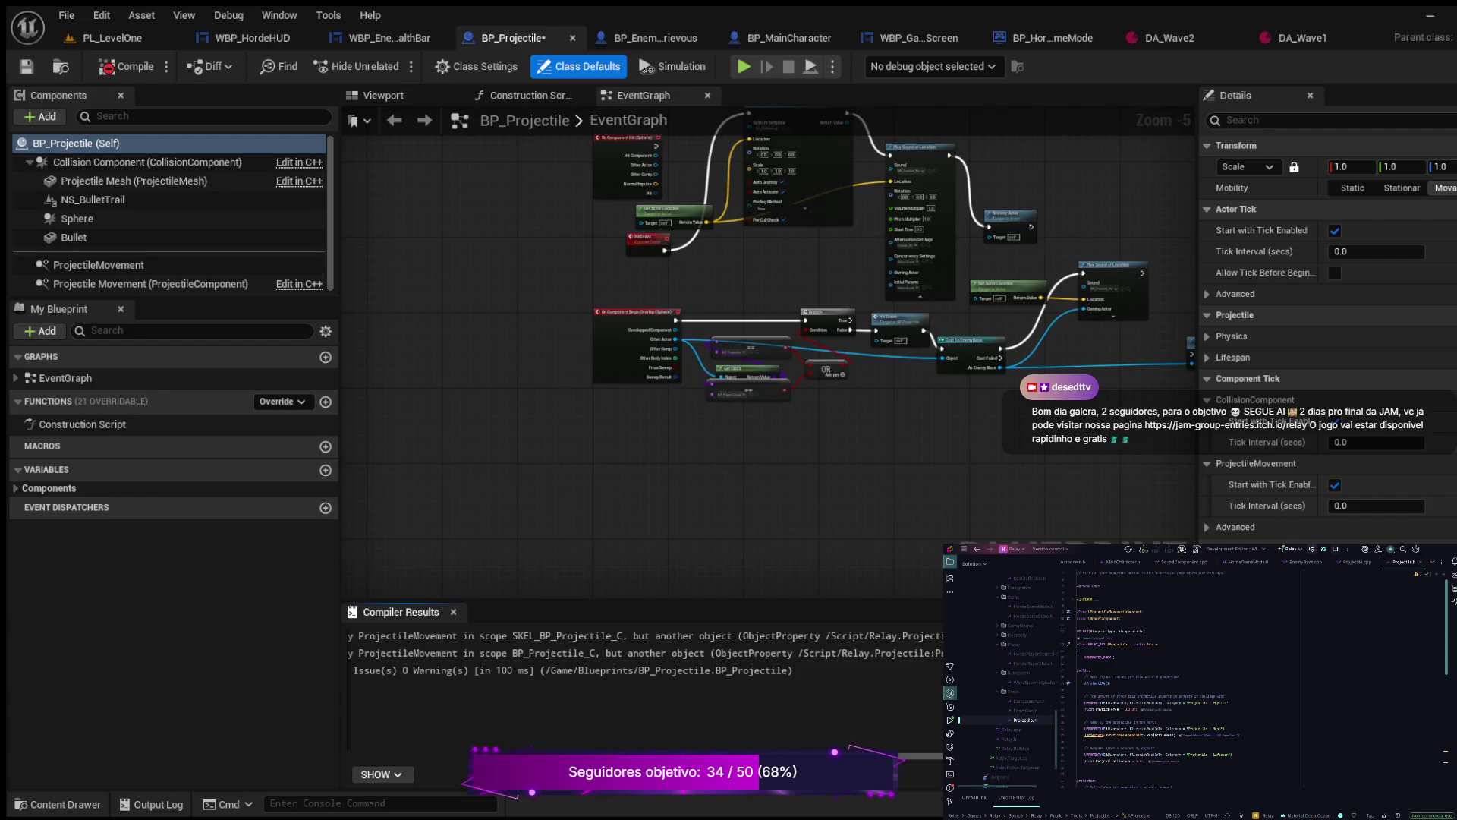
{"action": "scroll", "coordinate": [1252, 675], "scroll_direction": "down", "scroll_amount": 5}
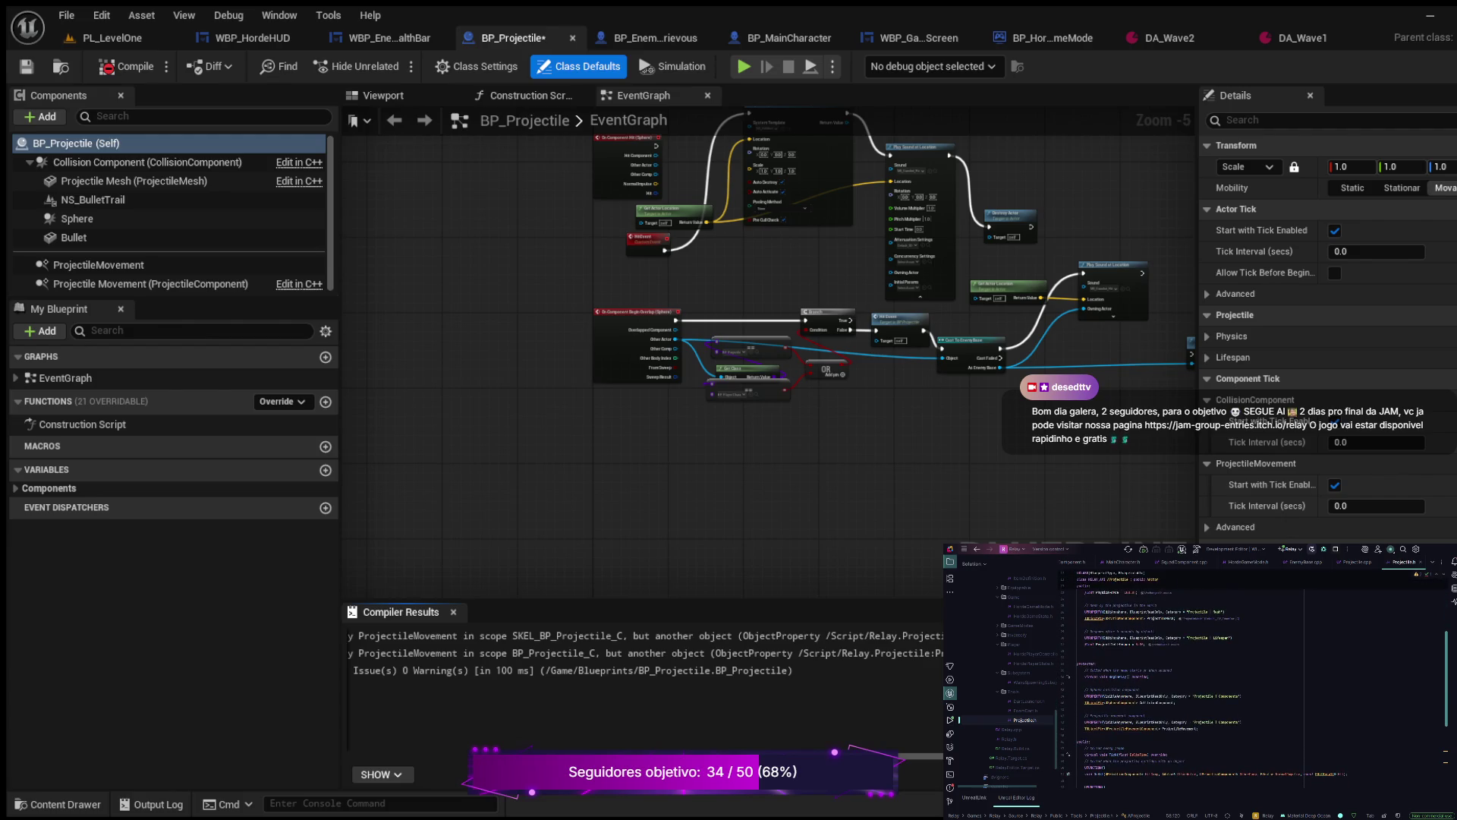
Step: Fix line 44 of the Projectile header, then correct Projectile.cpp's ProjectileMovement creation and check(...Component) lines
{"action": "left_click", "coordinate": [1197, 728]}
{"action": "type", "text": ";"}
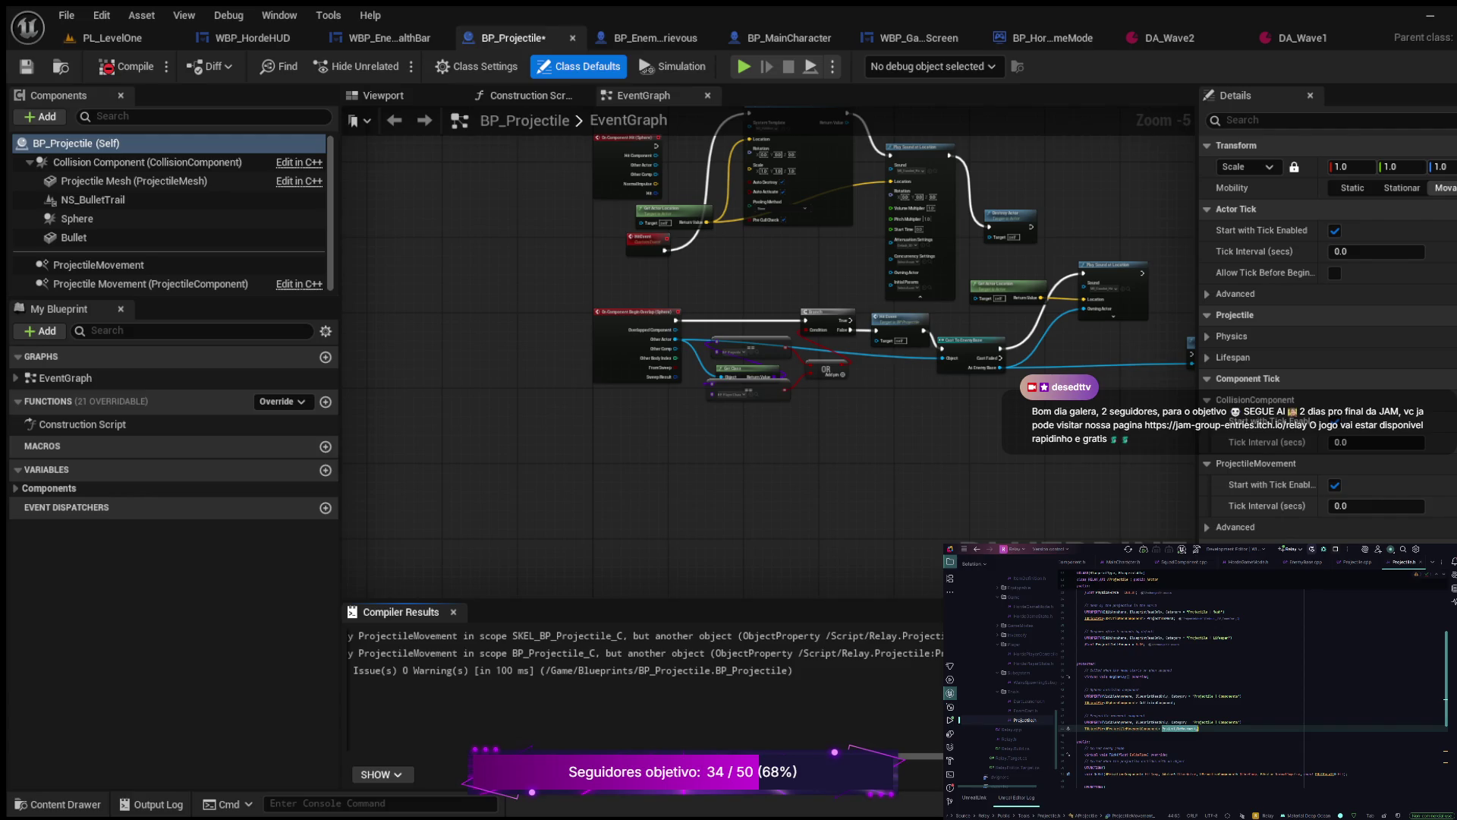
{"action": "type", "text": "er"}
{"action": "key", "text": "ctrl+Tab"}
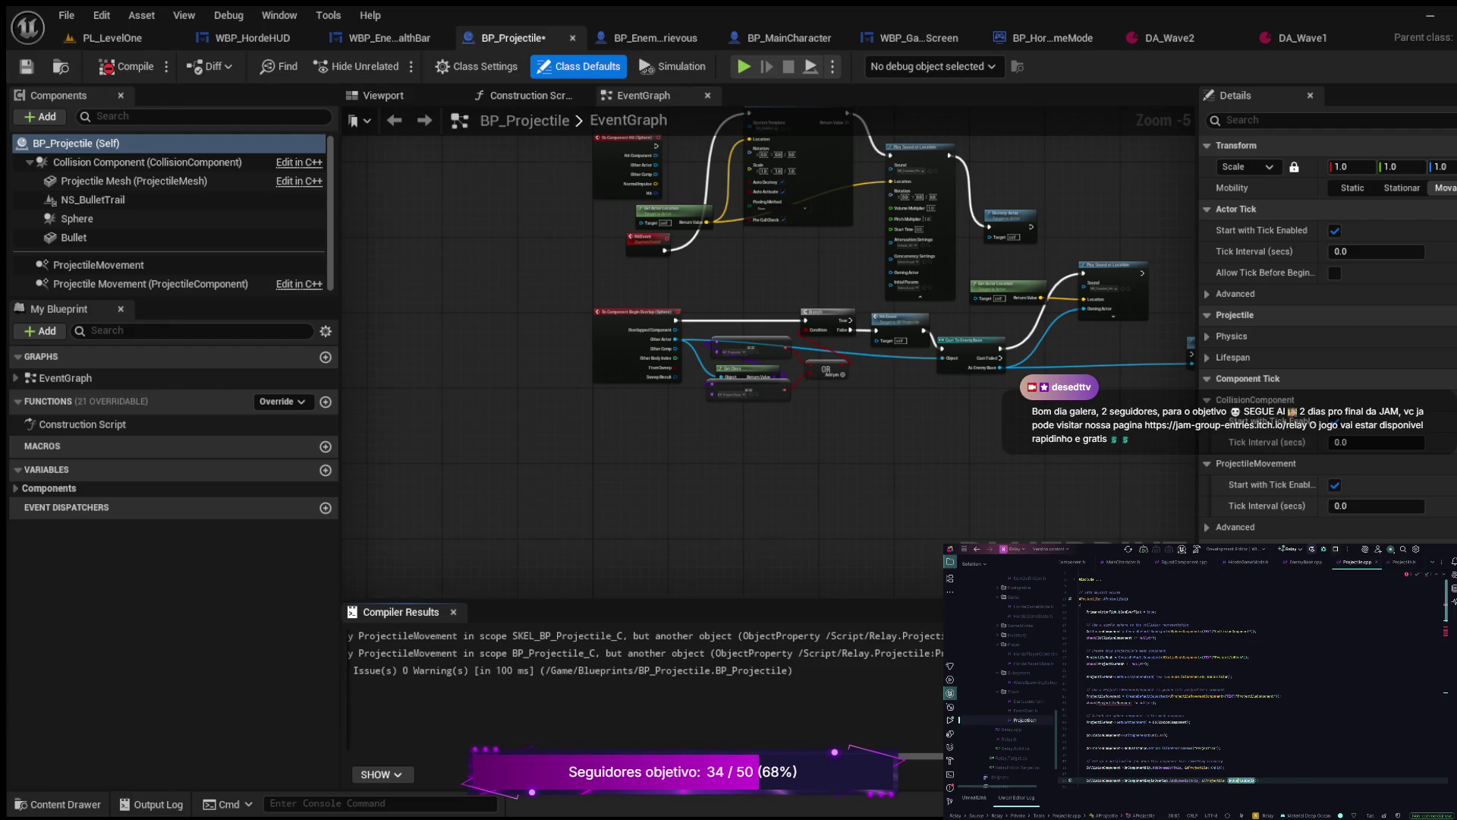
{"action": "left_click", "coordinate": [1120, 695]}
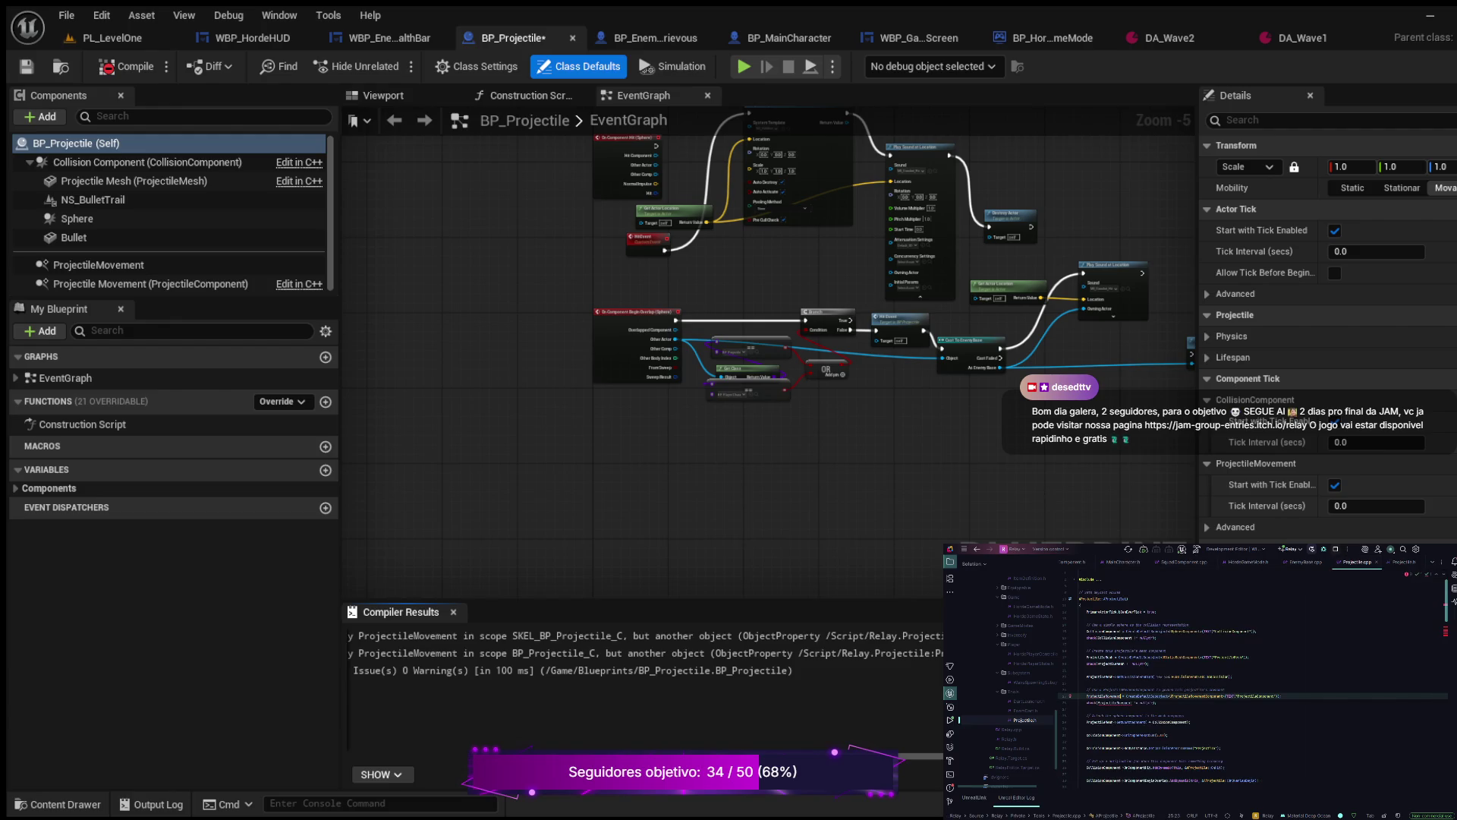
{"action": "type", "text": "s"}
{"action": "key", "text": "Down"}
{"action": "type", "text": "Component"}
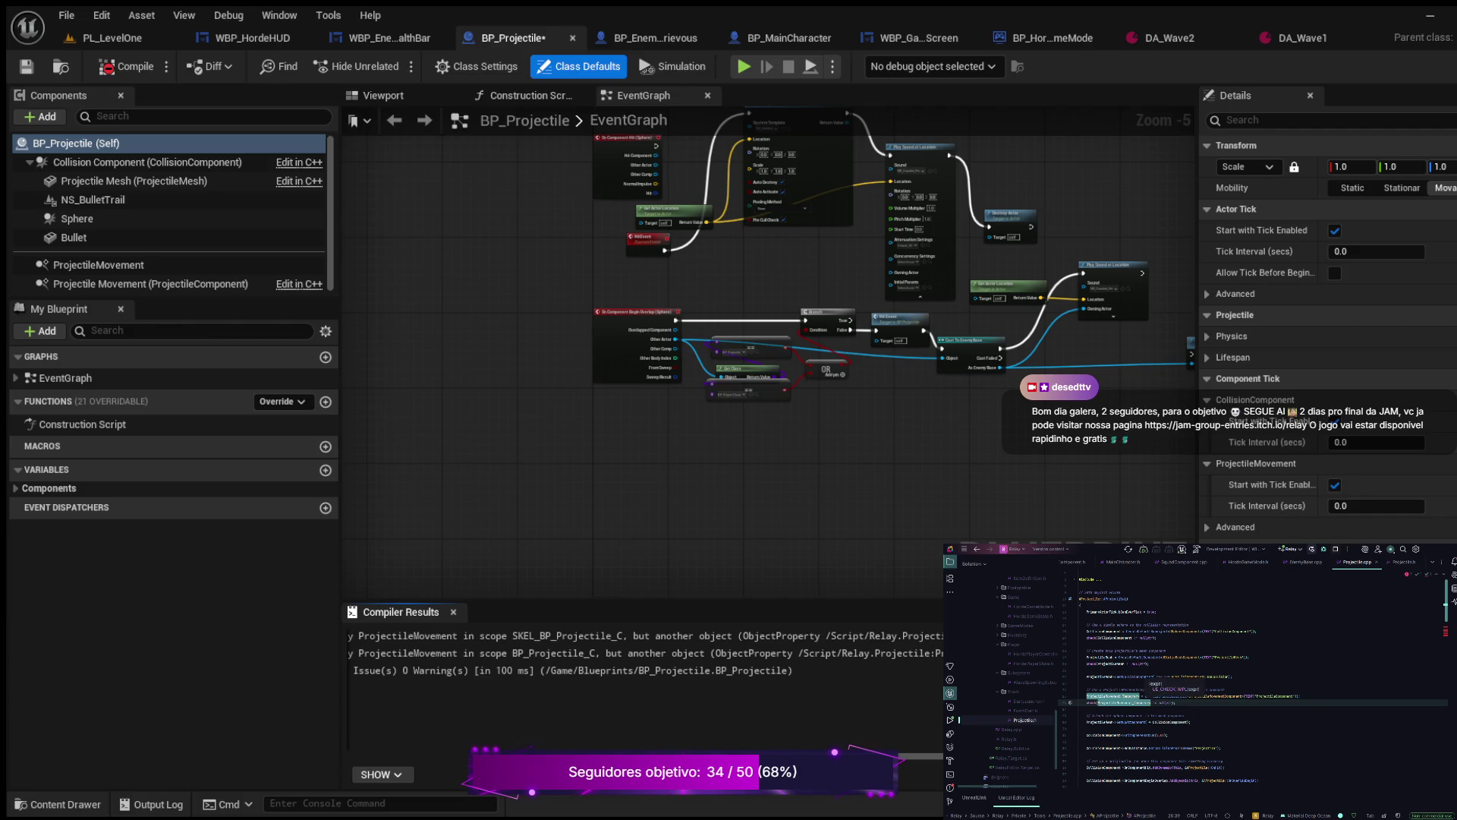
{"action": "scroll", "coordinate": [1252, 675], "scroll_direction": "down", "scroll_amount": 4}
{"action": "scroll", "coordinate": [1252, 676], "scroll_direction": "down", "scroll_amount": 3}
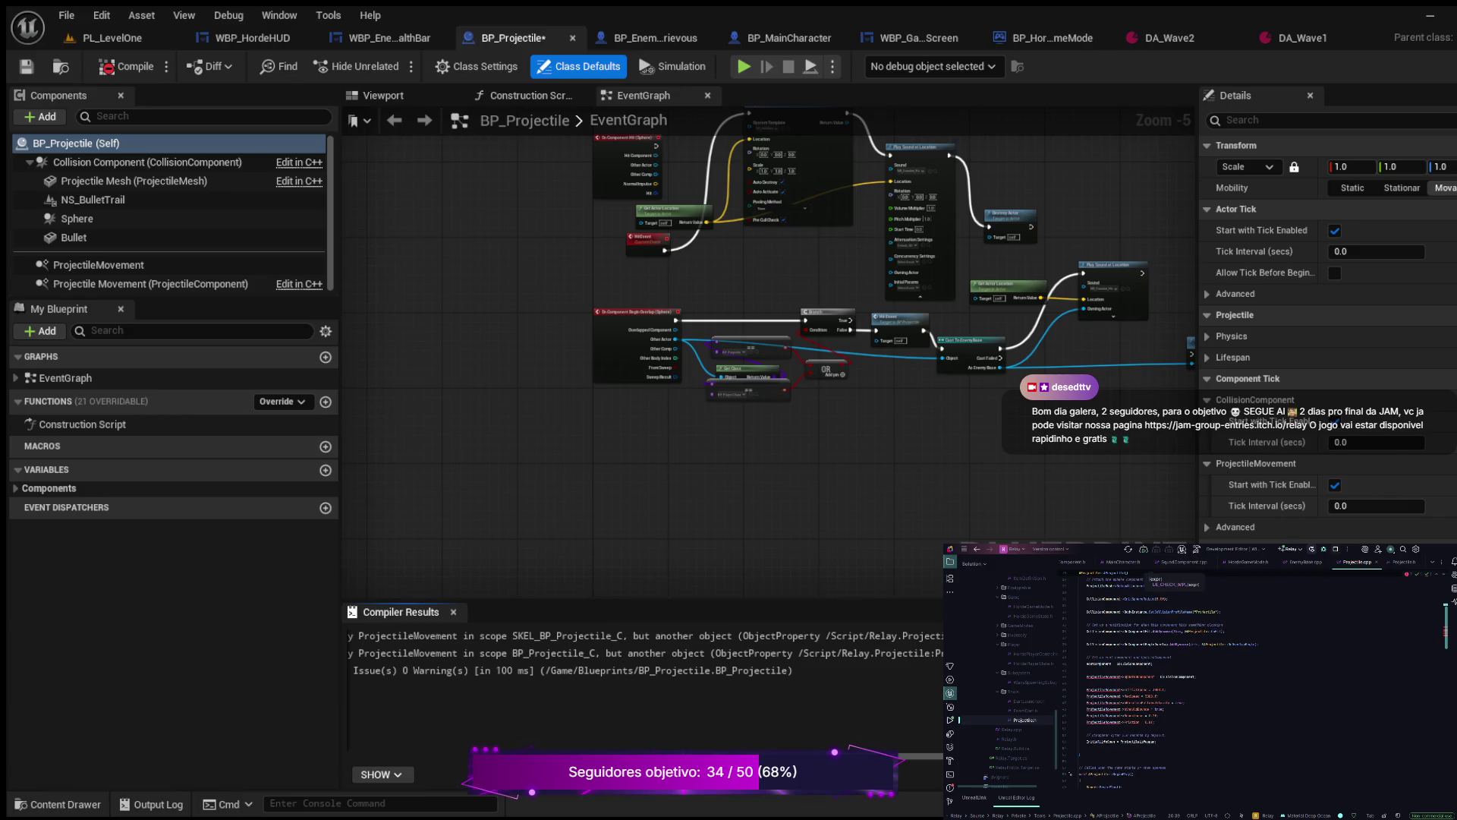
{"action": "scroll", "coordinate": [1252, 675], "scroll_direction": "up", "scroll_amount": 3}
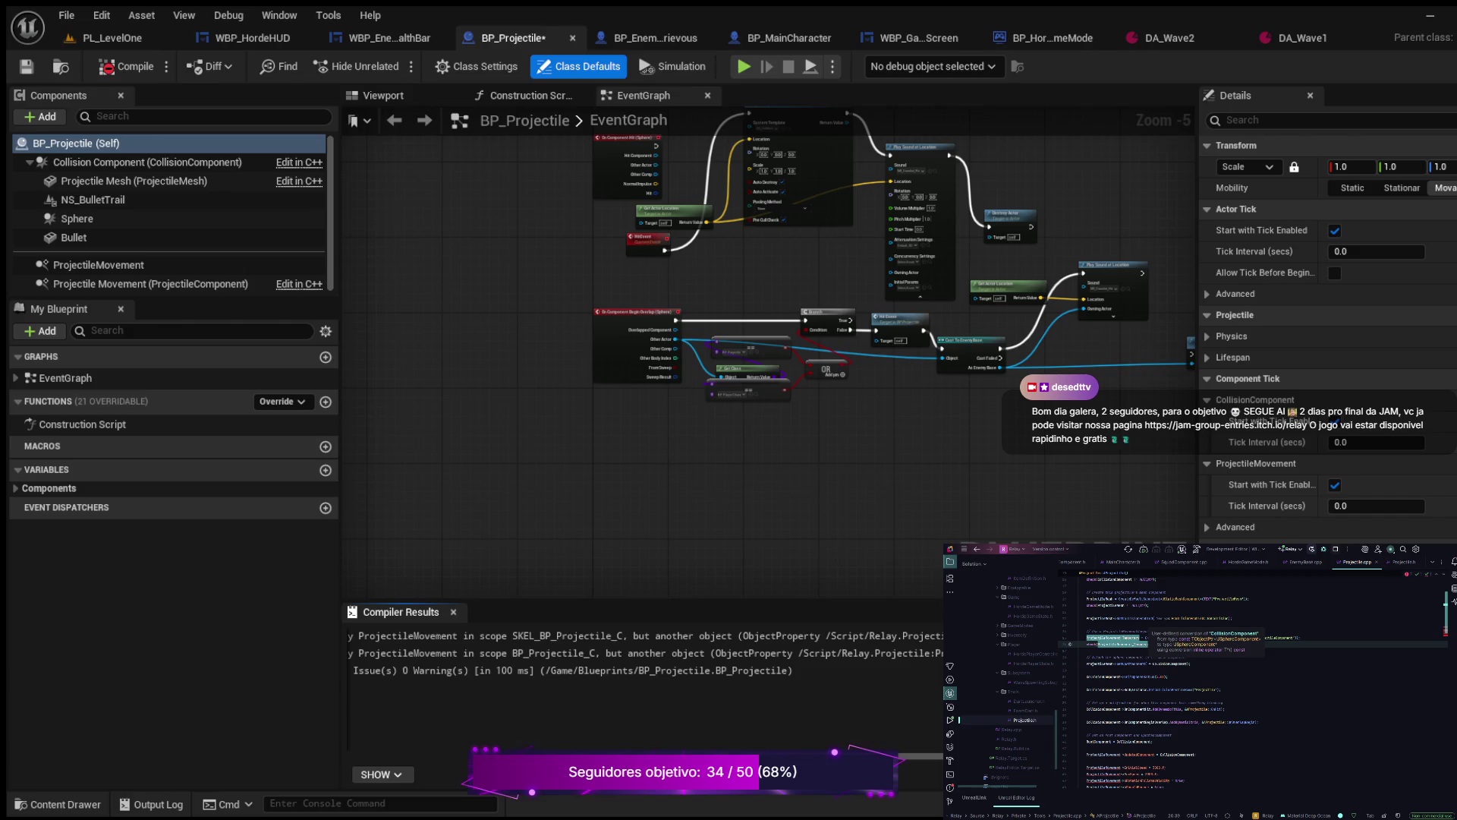
{"action": "double_click", "coordinate": [1113, 636]}
{"action": "key", "text": "ctrl+c"}
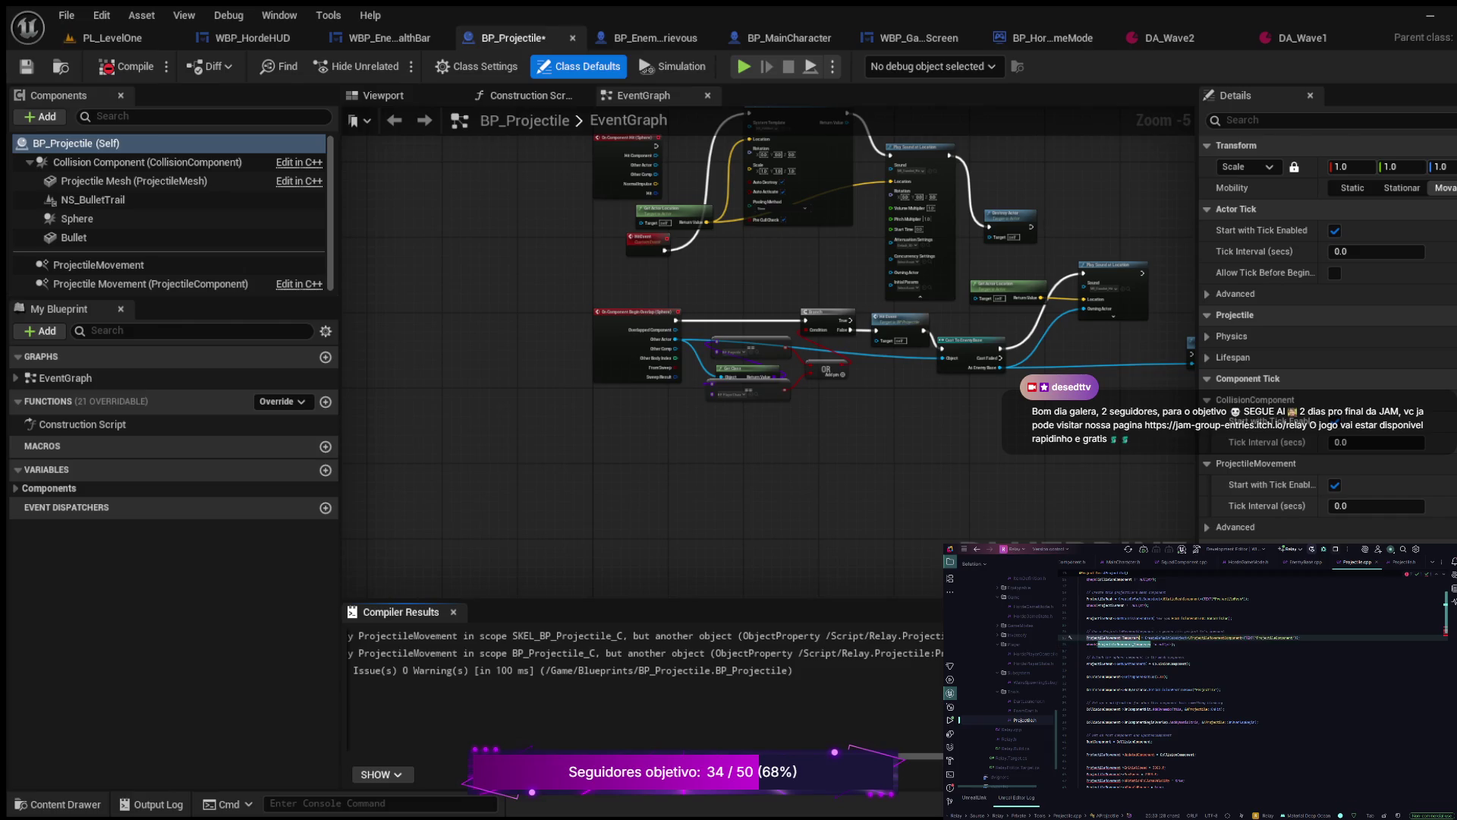
{"action": "scroll", "coordinate": [1252, 683], "scroll_direction": "down", "scroll_amount": 3}
{"action": "left_click", "coordinate": [1098, 715]}
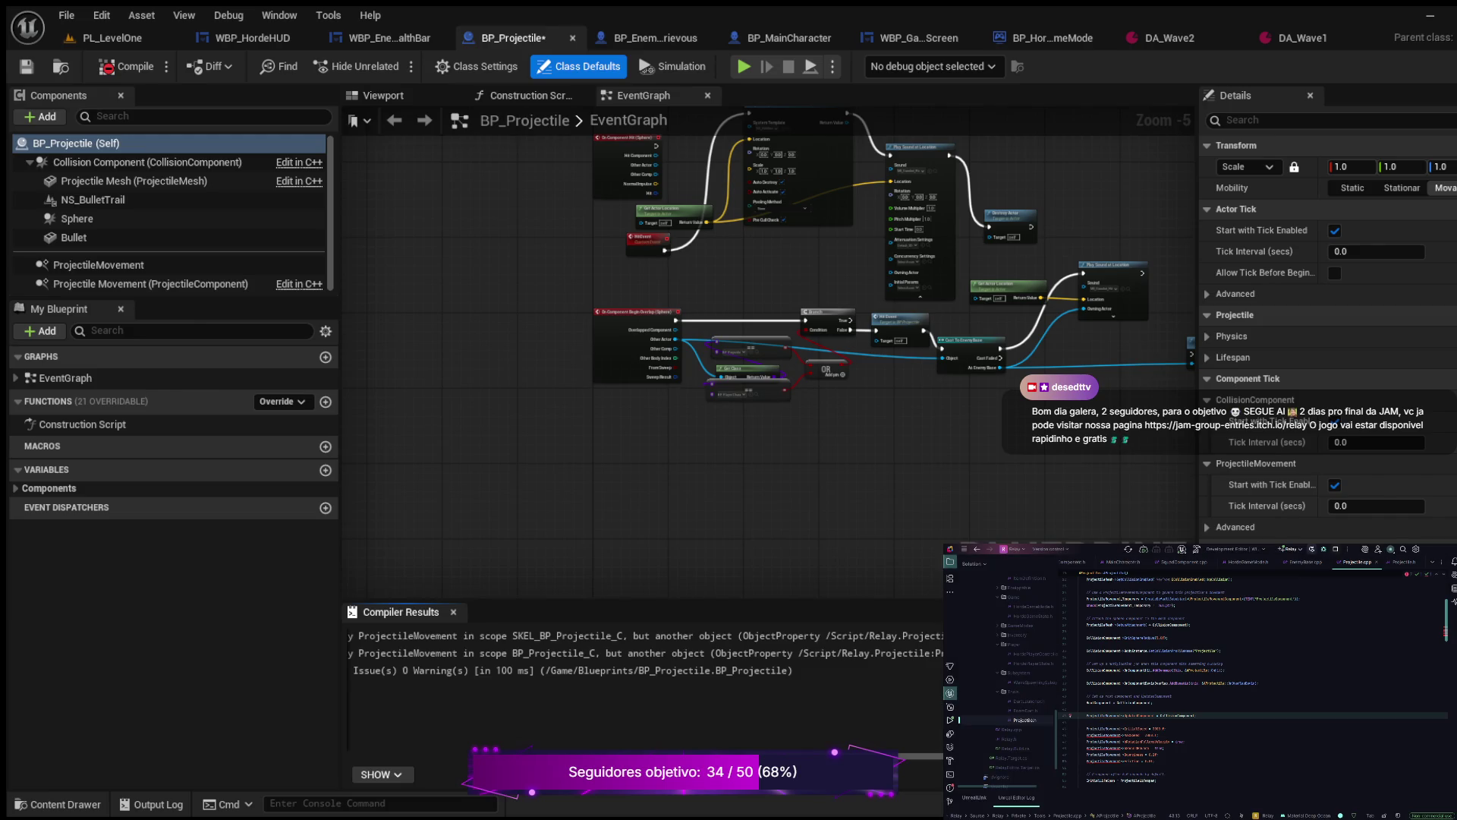
Step: Rename ProjectileMovement to ProjectileMovement_Temporary on the first constructor movement lines
{"action": "double_click", "coordinate": [1099, 715]}
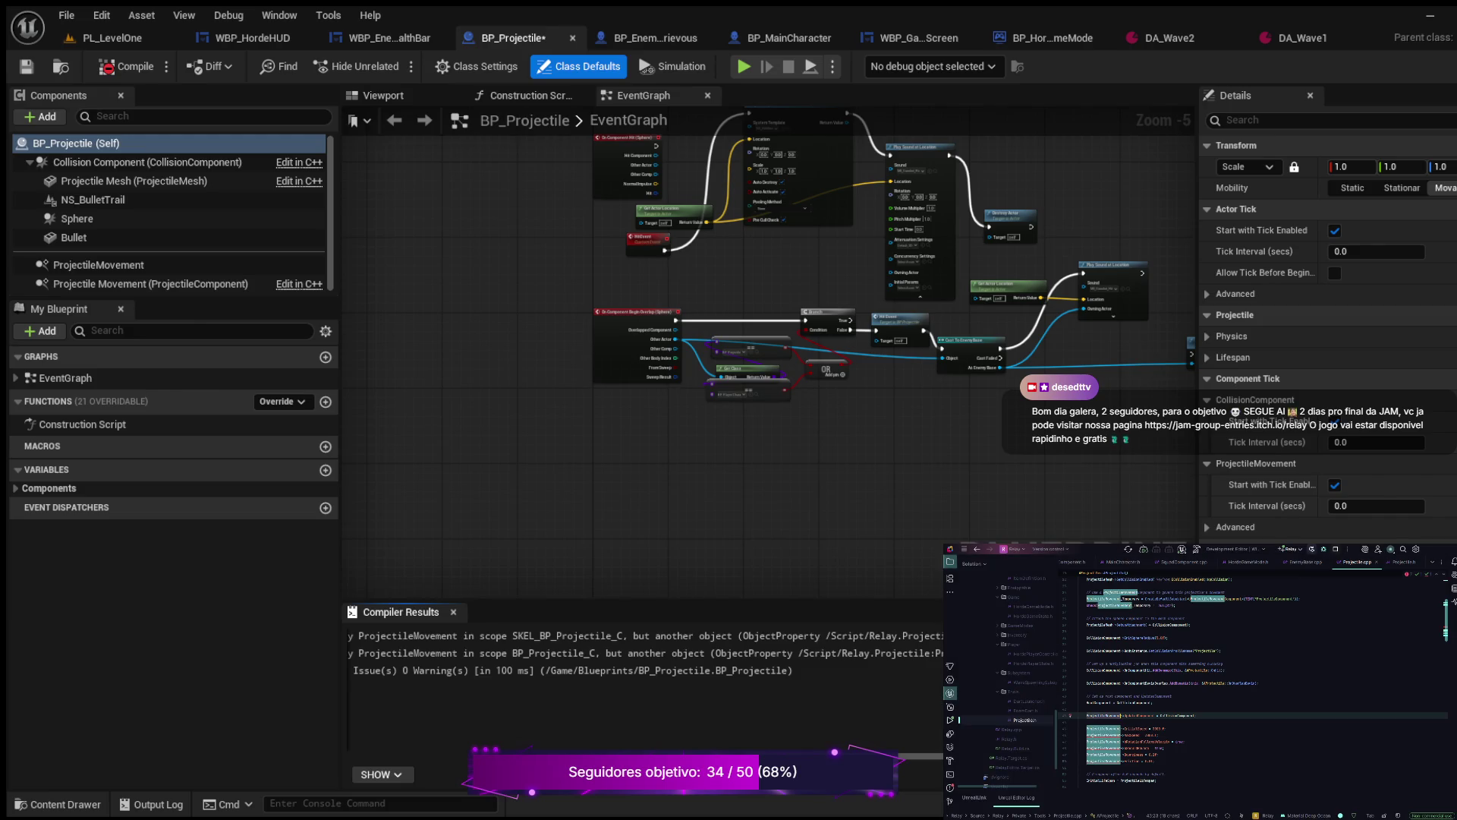
{"action": "key", "text": "ctrl+v"}
{"action": "key", "text": "Down"}
{"action": "key", "text": "ctrl+w"}
{"action": "key", "text": "ctrl+v"}
{"action": "key", "text": "Down"}
{"action": "key", "text": "ctrl+w"}
{"action": "key", "text": "ctrl+v"}
{"action": "key", "text": "Down"}
{"action": "key", "text": "ctrl+w"}
Step: Rename the remaining occurrences through line 50, check BeginPlay and Tick, and close the Content Drawer
{"action": "key", "text": "ctrl+v"}
{"action": "key", "text": "Down"}
{"action": "key", "text": "ctrl+w"}
{"action": "key", "text": "ctrl+v"}
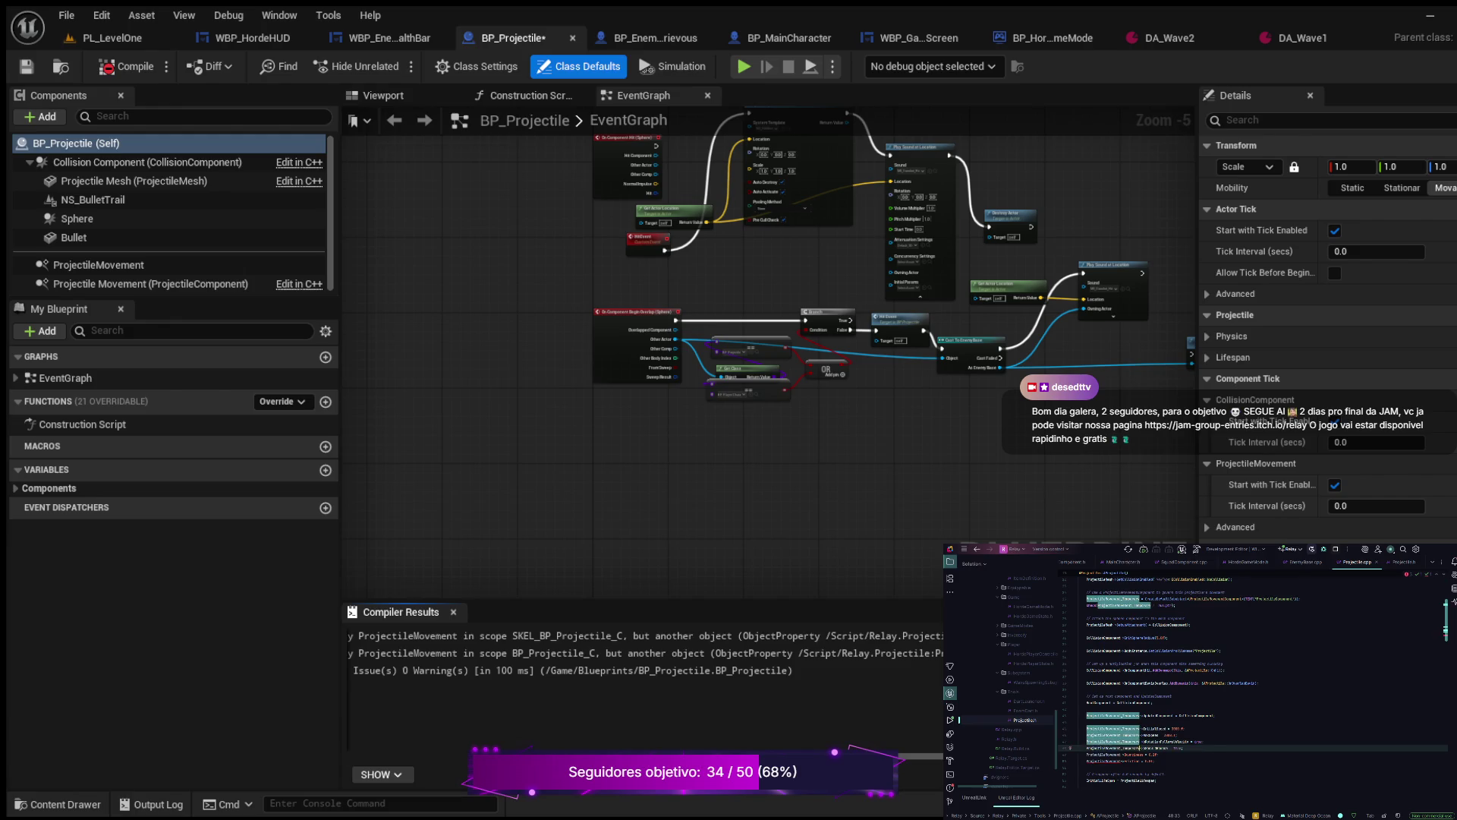
{"action": "key", "text": "Down"}
{"action": "key", "text": "ctrl+w"}
{"action": "key", "text": "ctrl+v"}
{"action": "key", "text": "Down"}
{"action": "key", "text": "ctrl+w"}
{"action": "key", "text": "ctrl+v"}
{"action": "scroll", "coordinate": [1252, 683], "scroll_direction": "down", "scroll_amount": 10}
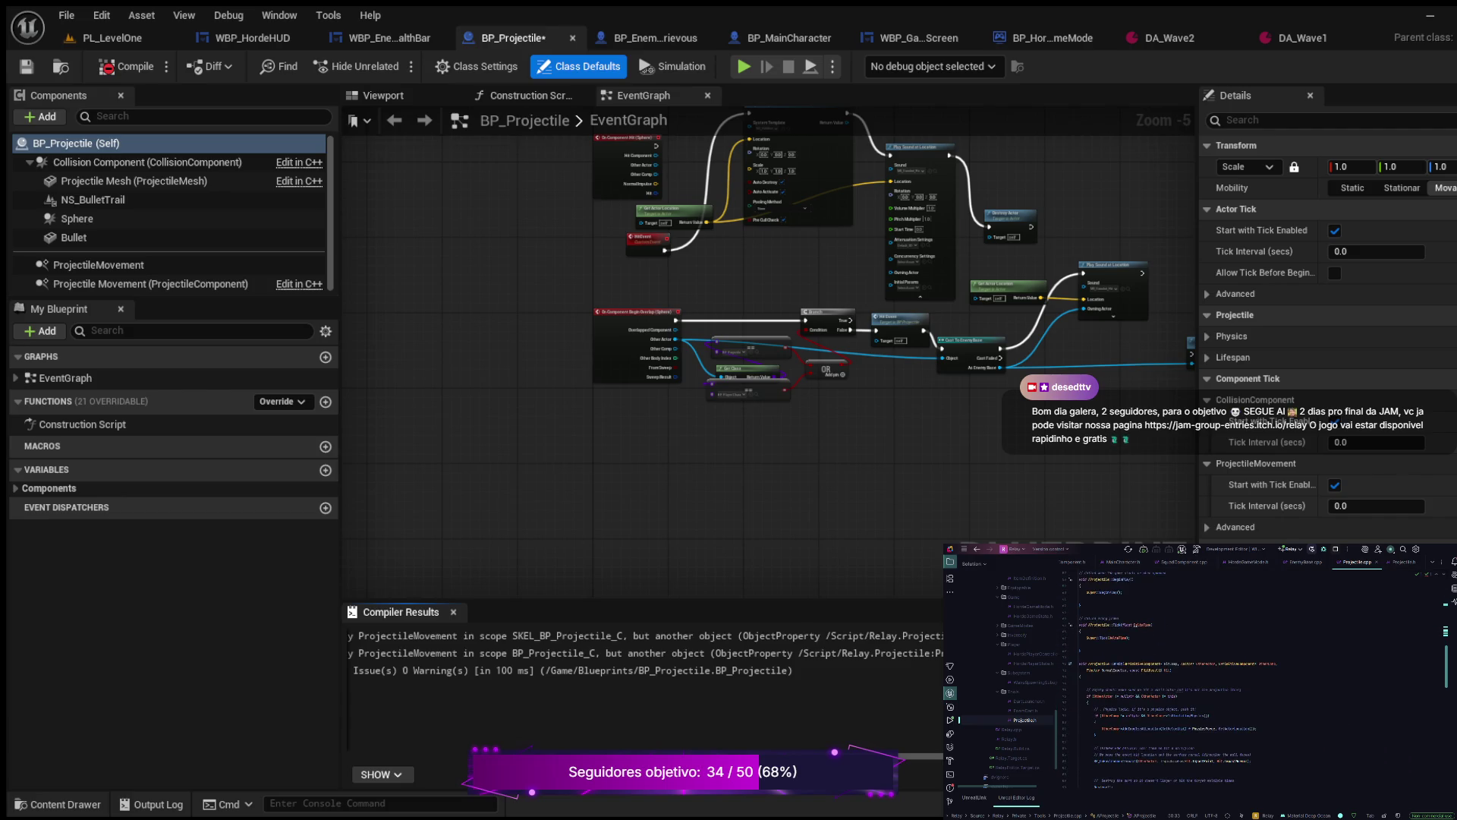
{"action": "scroll", "coordinate": [1252, 683], "scroll_direction": "down", "scroll_amount": 1}
{"action": "scroll", "coordinate": [1252, 683], "scroll_direction": "up", "scroll_amount": 1}
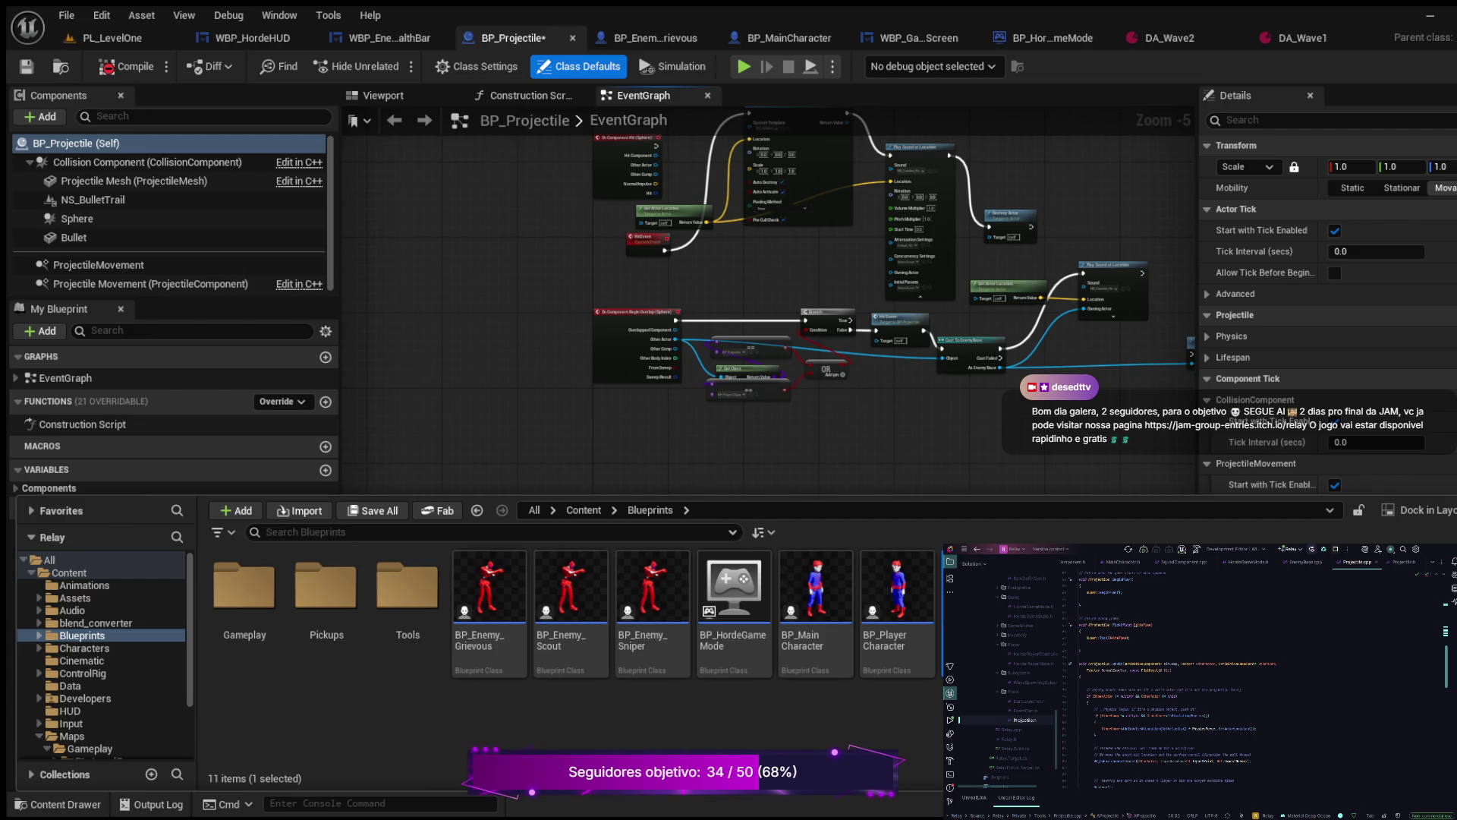
{"action": "left_click", "coordinate": [61, 803]}
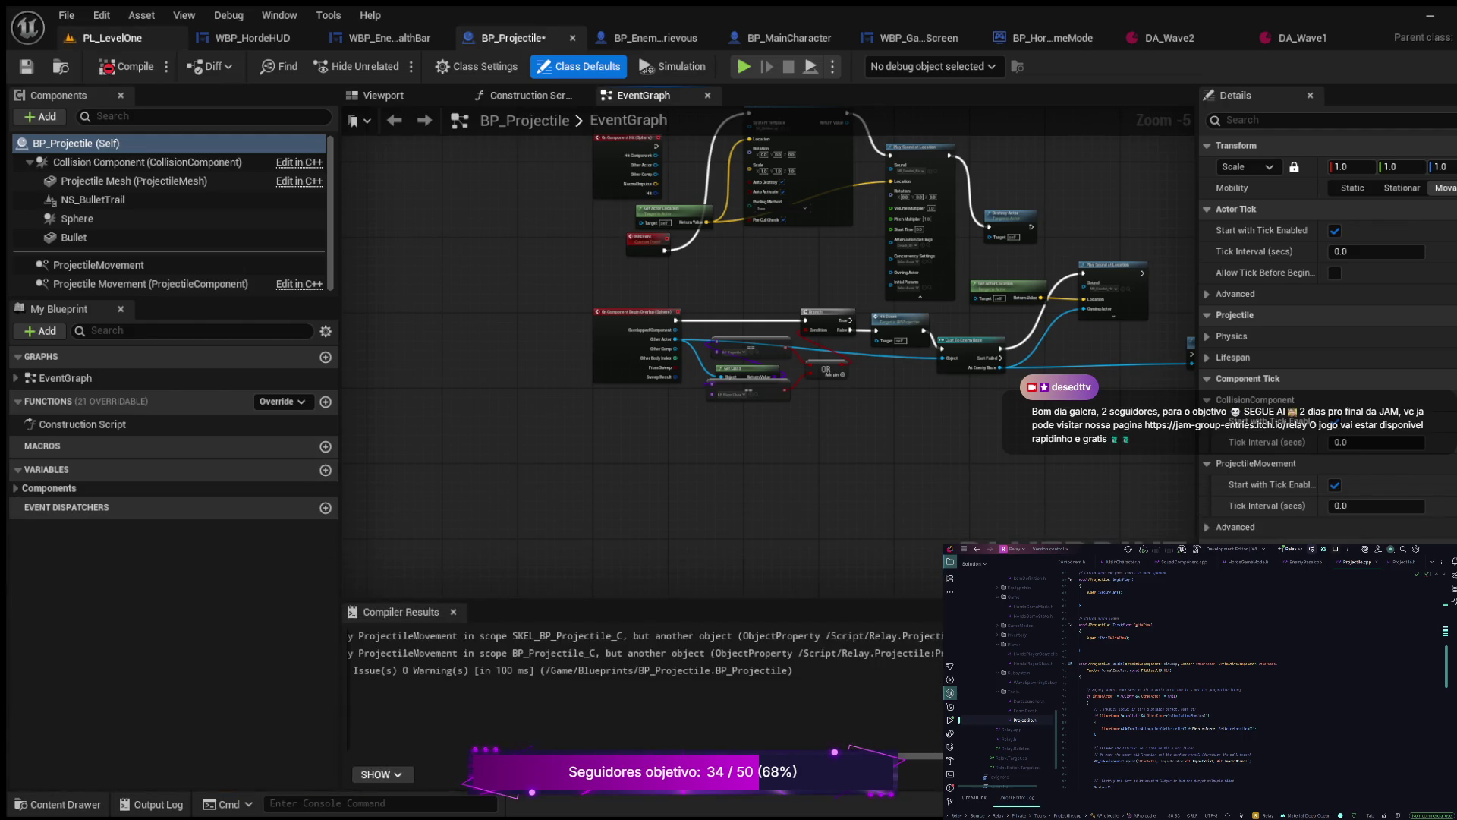
Step: Save with Ctrl+S from PL_LevelOne, recompile BP_Projectile cleanly, and select its ProjectileMovement component
{"action": "left_click", "coordinate": [113, 37]}
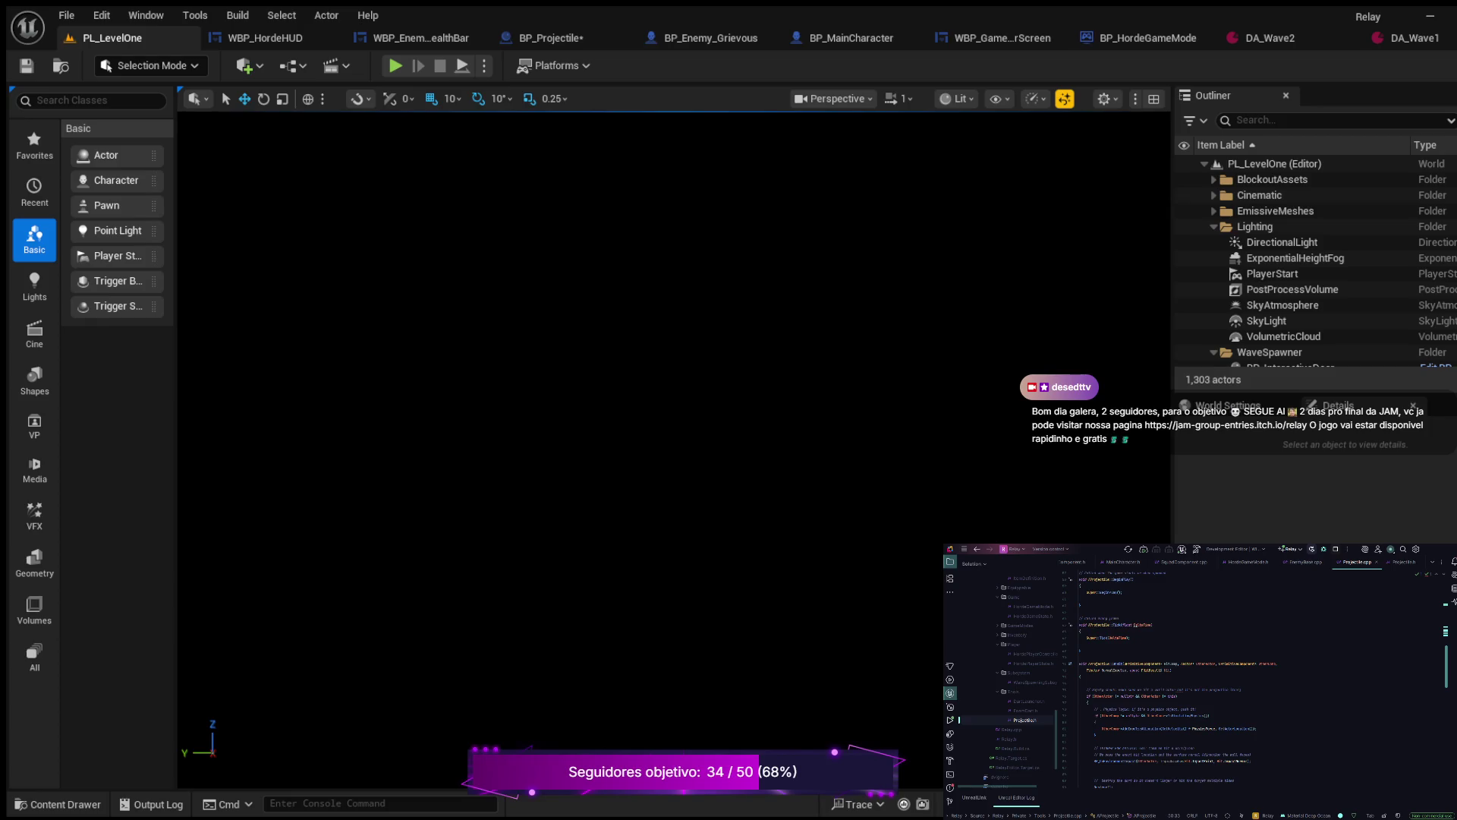
{"action": "key", "text": "ctrl+s"}
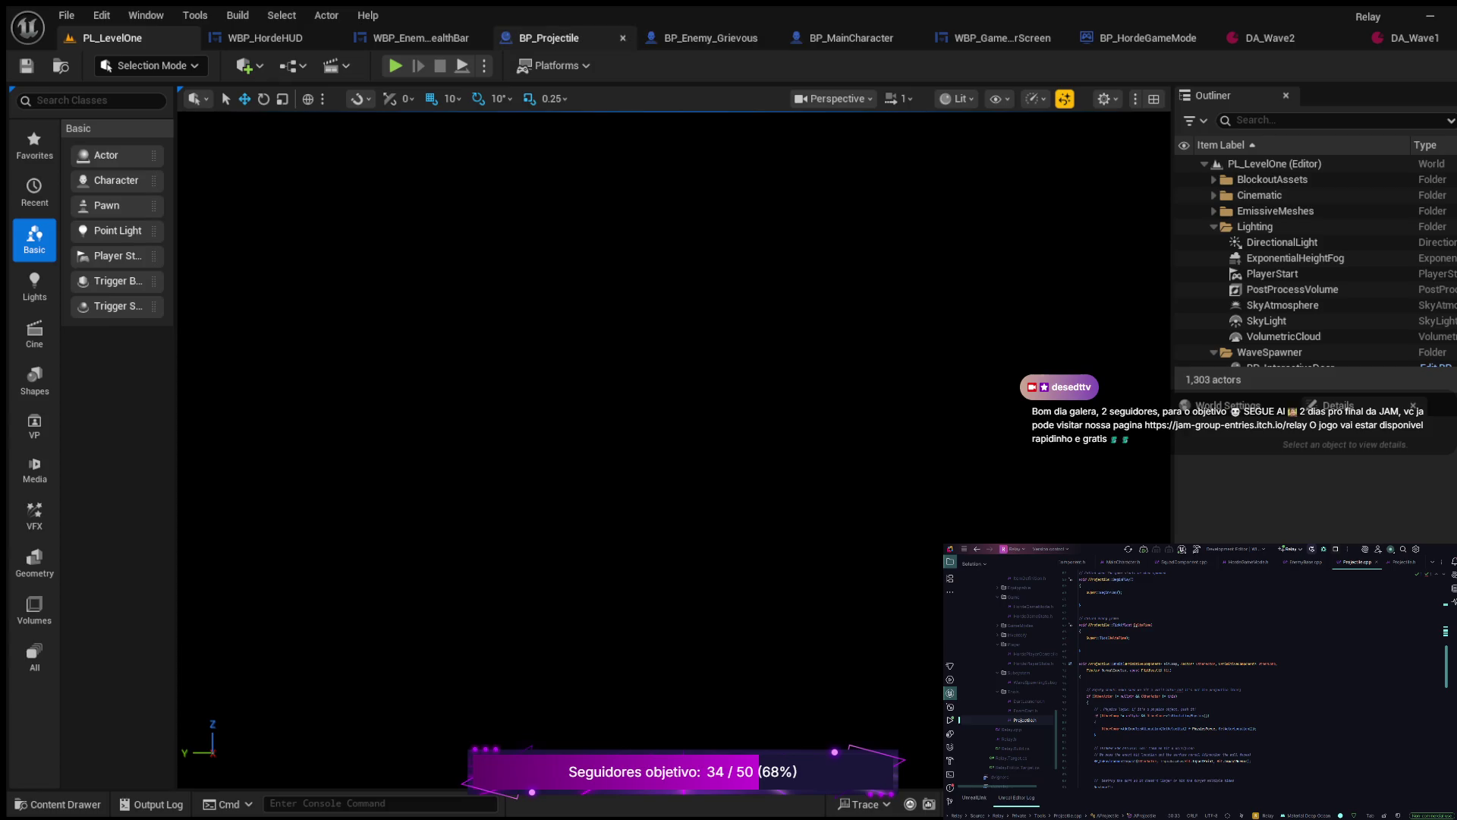
{"action": "left_click", "coordinate": [539, 38]}
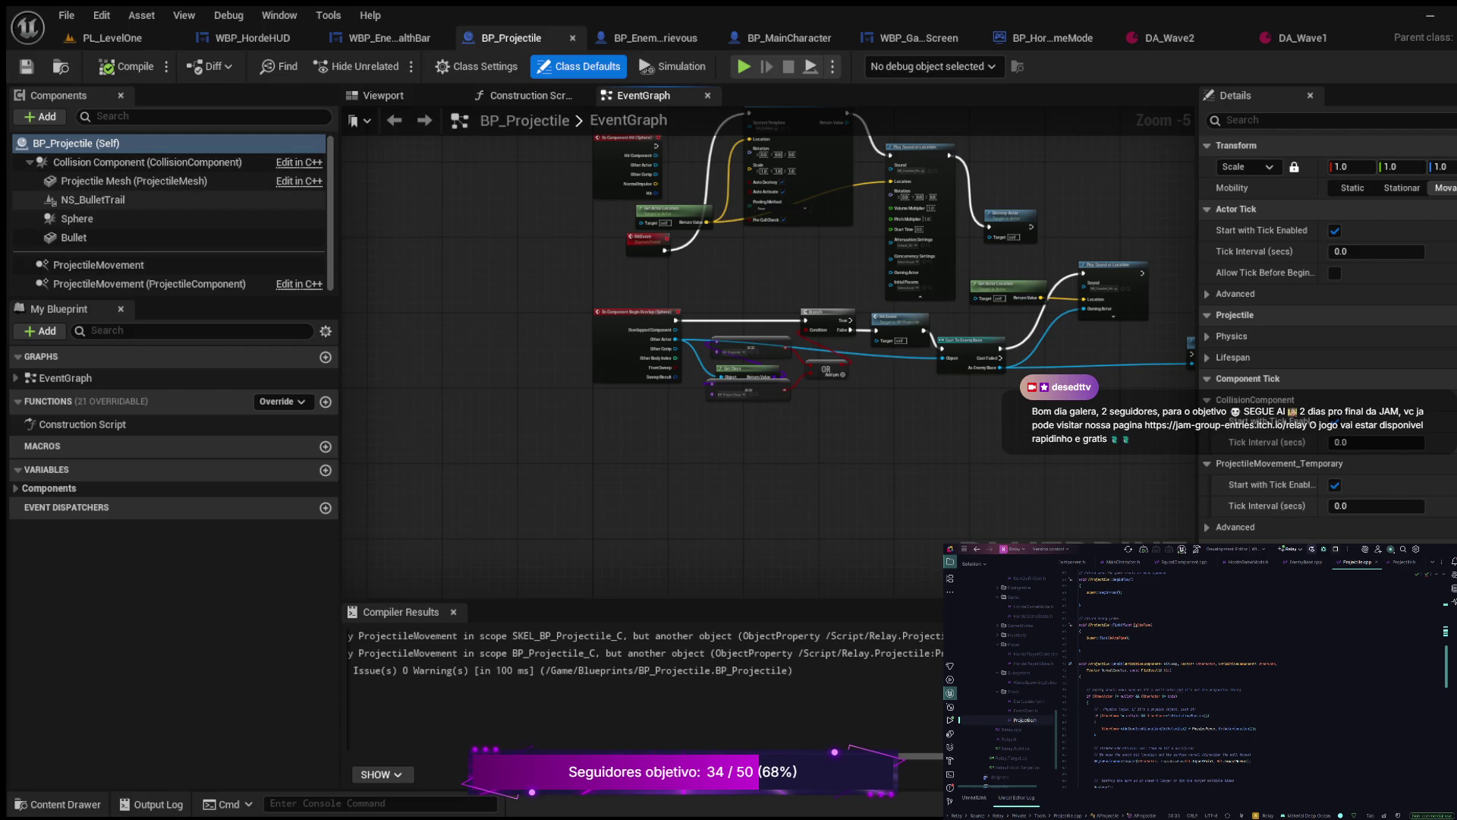
{"action": "left_click", "coordinate": [129, 66]}
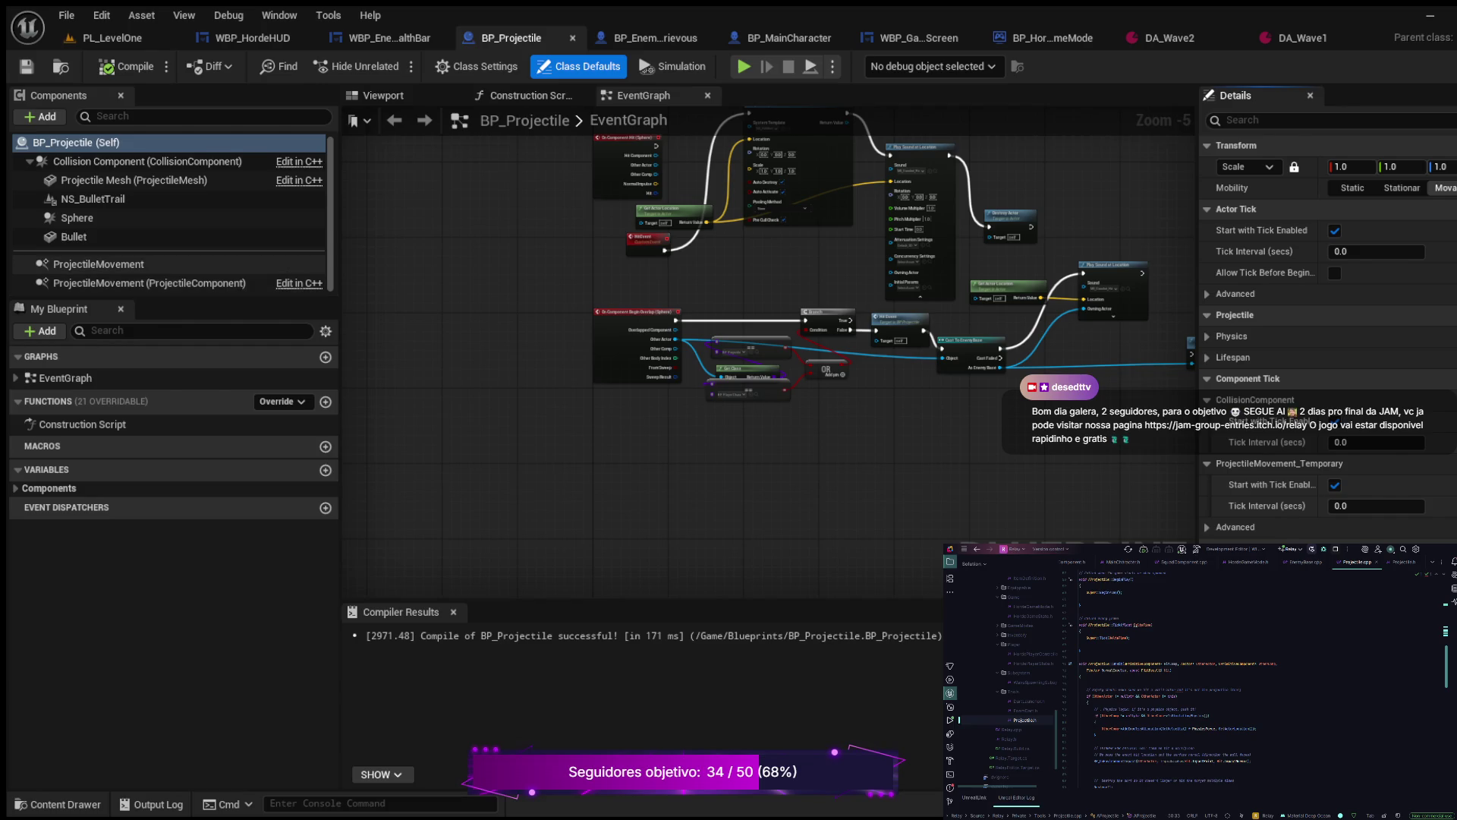
{"action": "left_click", "coordinate": [99, 264]}
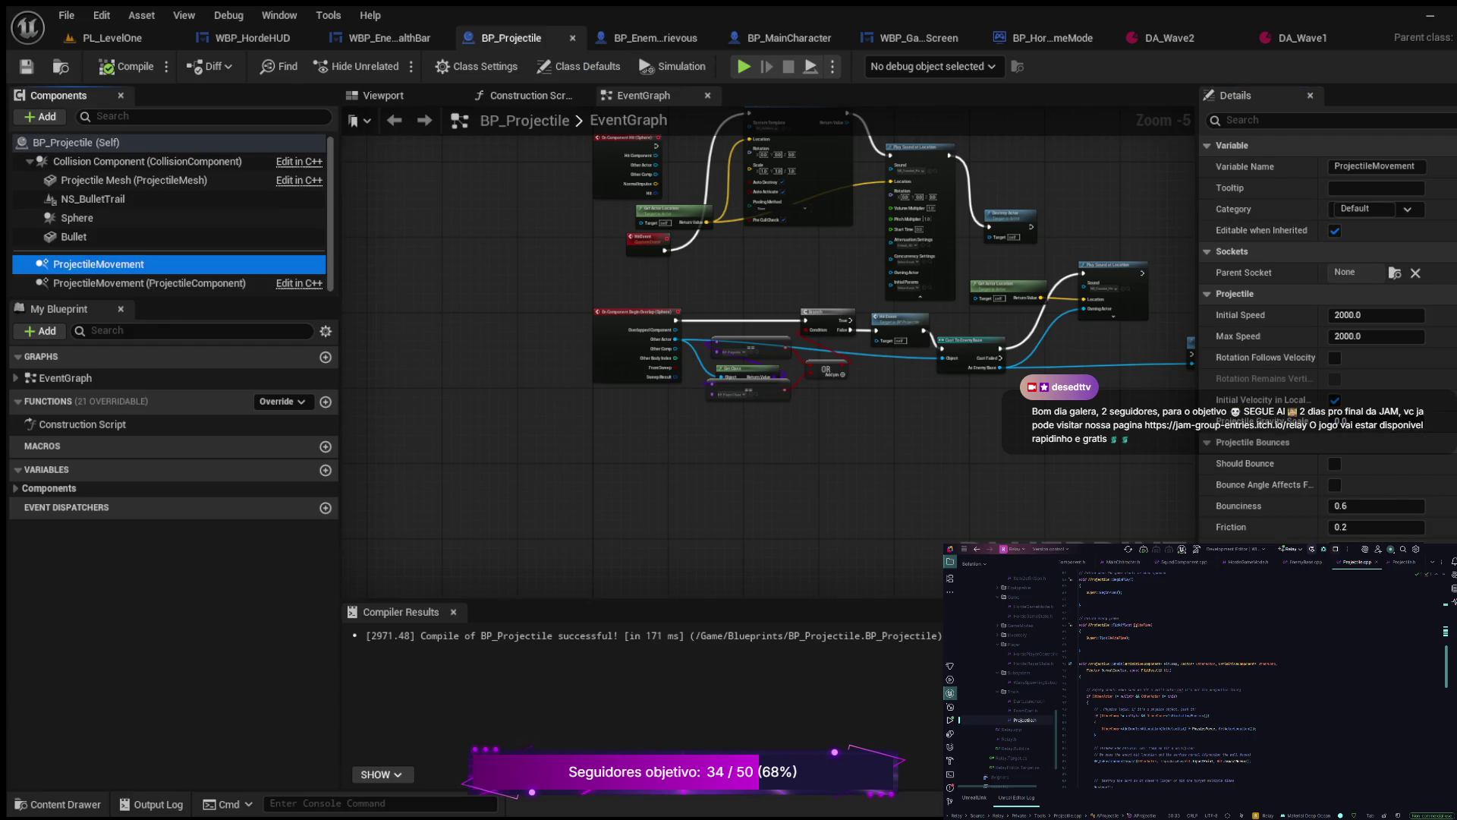
Step: Review ProjectileMovement's settings: 2000.0 speed, 0.0 gravity scale, 0.6 bounciness, 0.2 friction
{"action": "scroll", "coordinate": [717, 304], "scroll_direction": "up", "scroll_amount": 3}
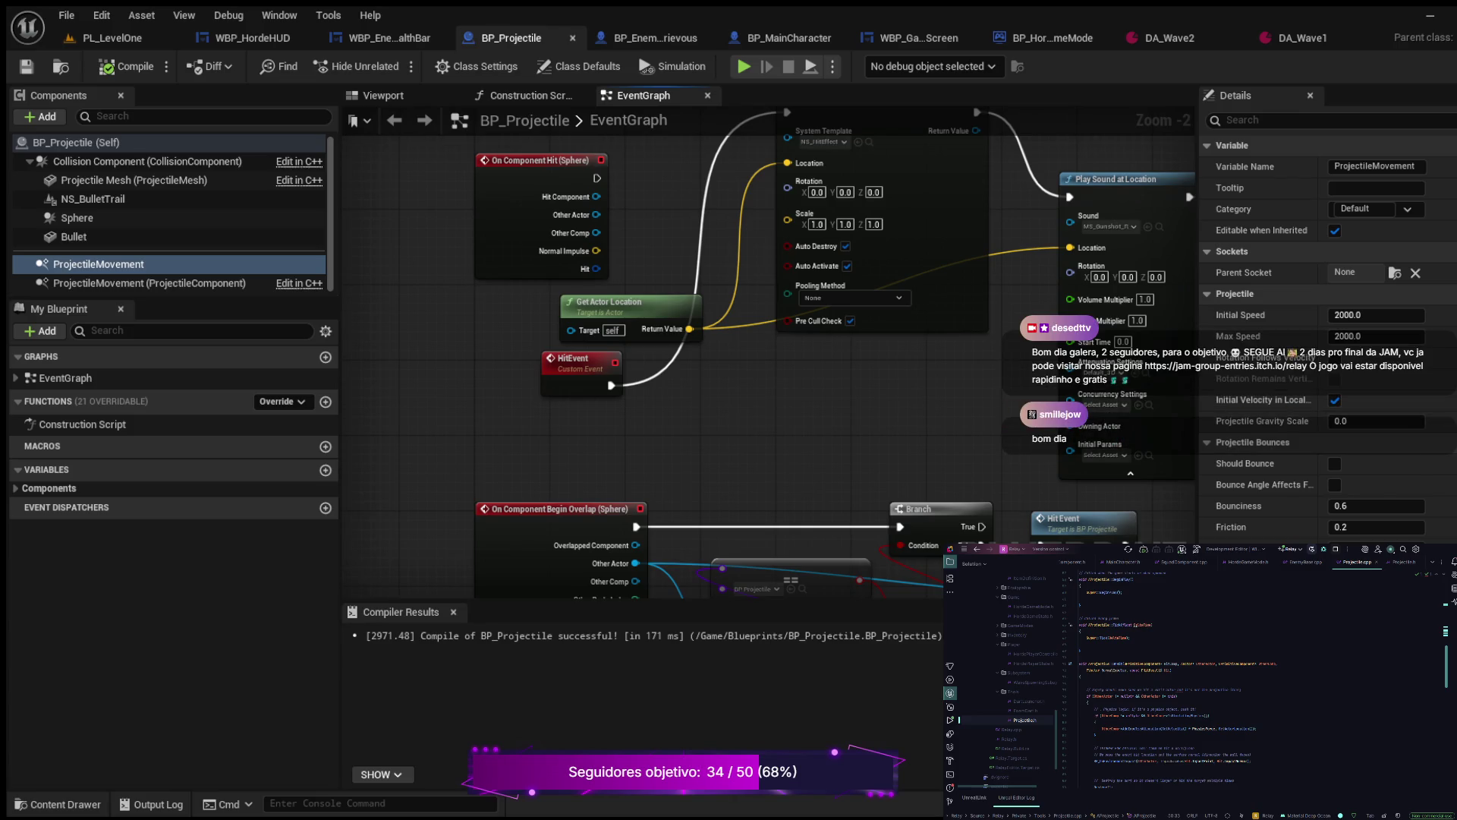
{"action": "scroll", "coordinate": [767, 341], "scroll_direction": "down", "scroll_amount": 1}
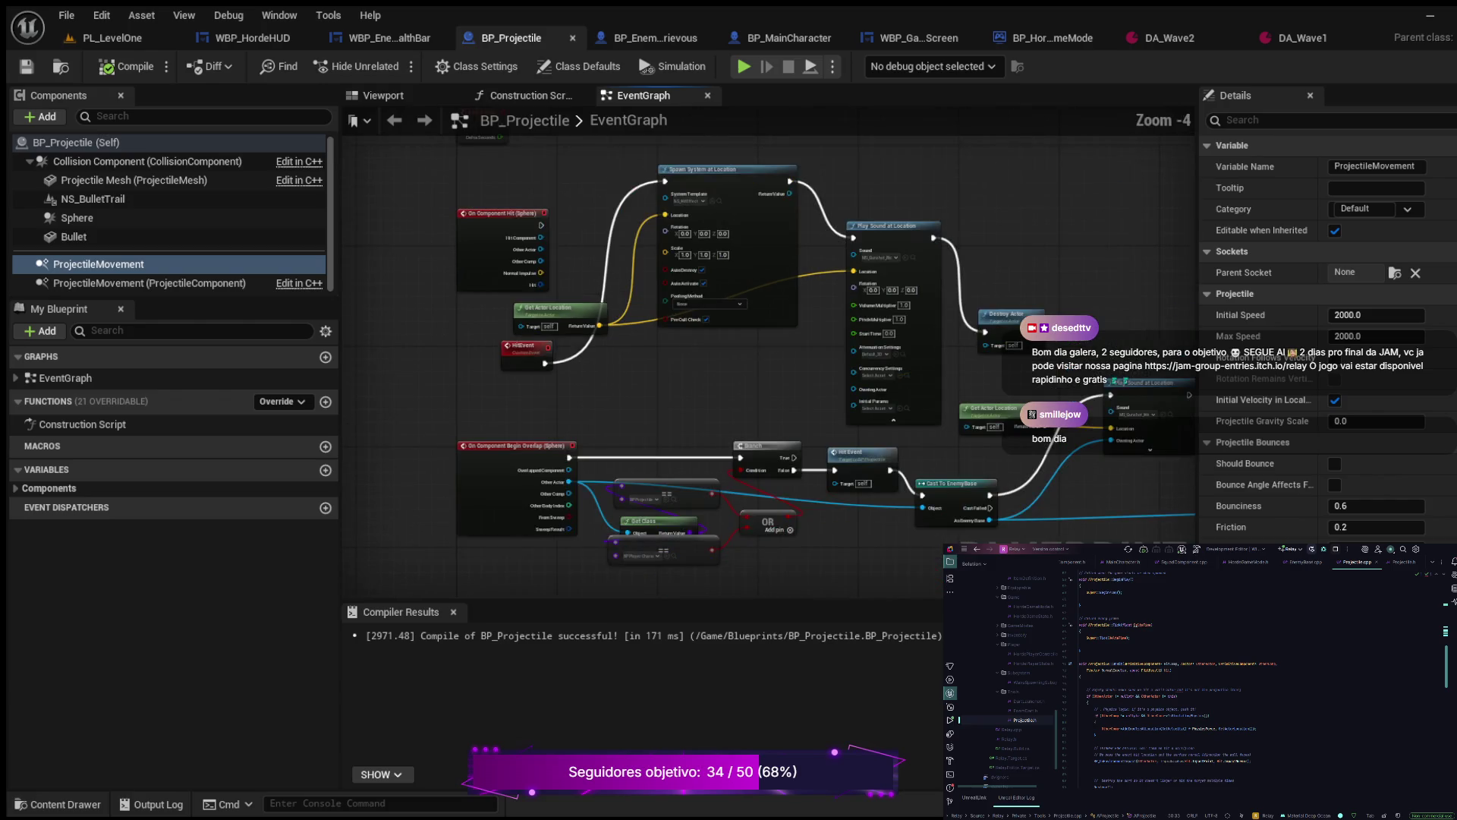
{"action": "scroll", "coordinate": [766, 342], "scroll_direction": "up", "scroll_amount": 2}
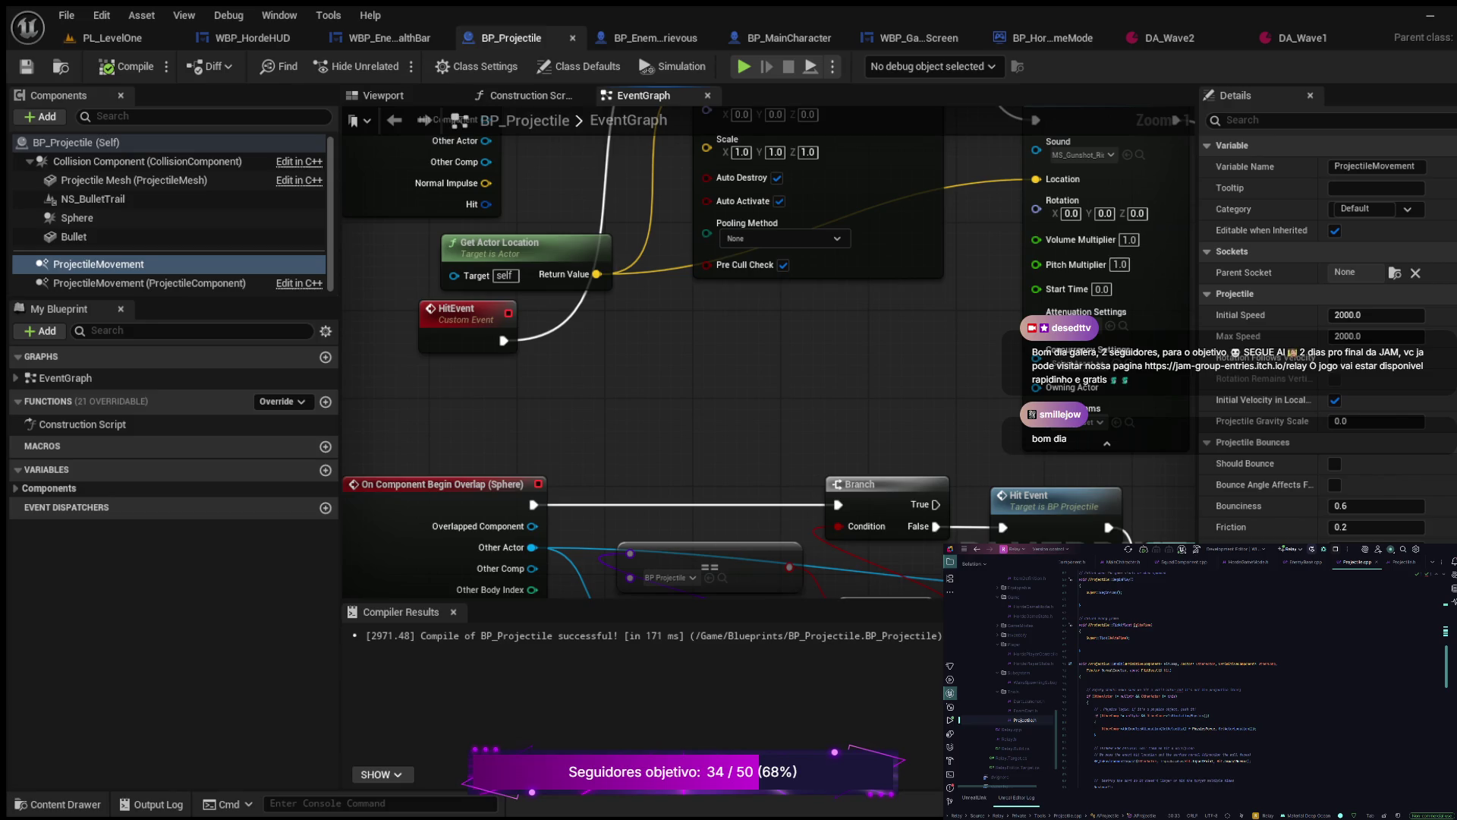
{"action": "left_click", "coordinate": [99, 263]}
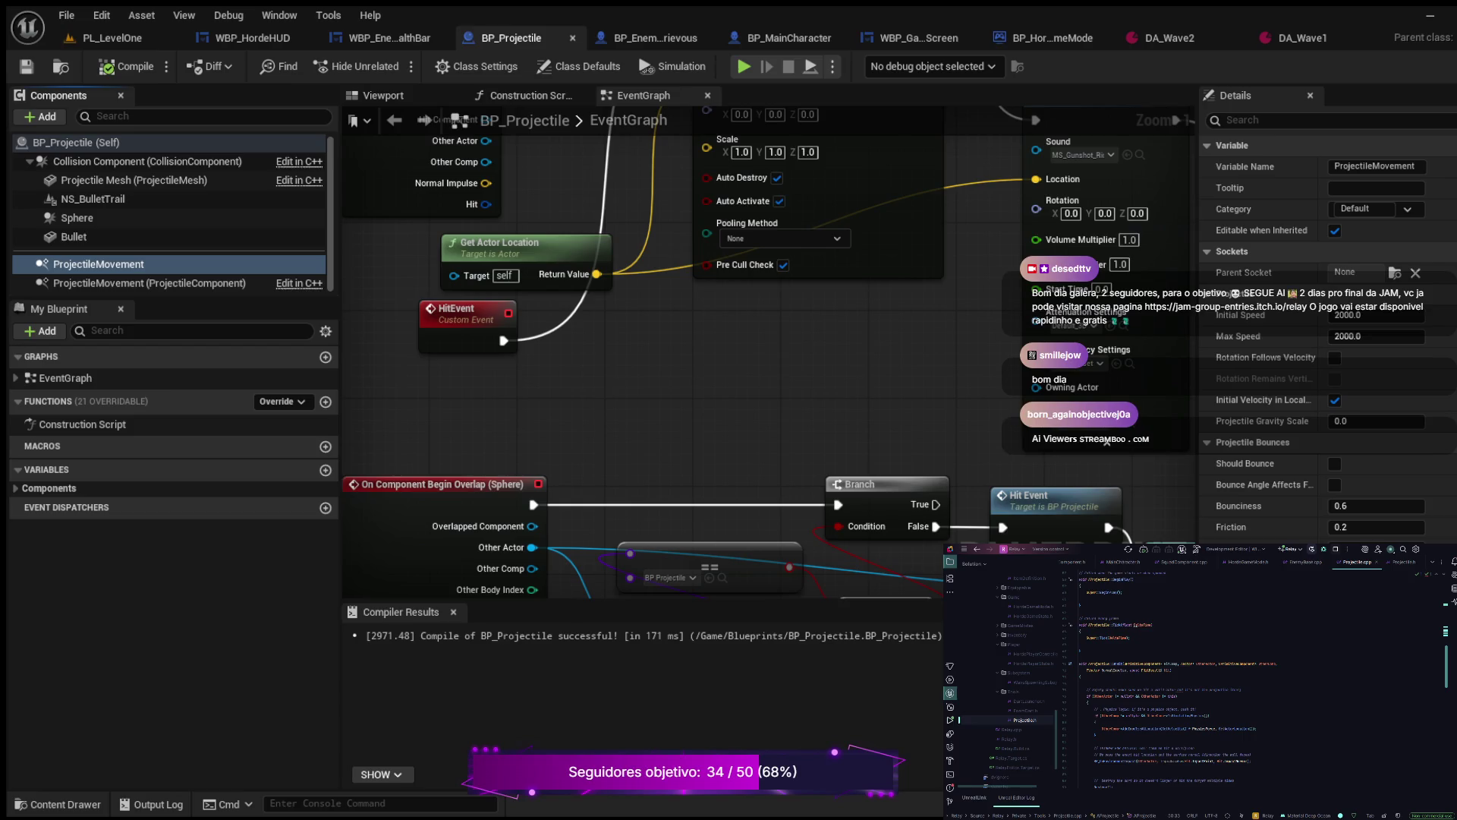
Step: Pan the event graph to see all nodes, then bring up Projectile.h in Rider
{"action": "scroll", "coordinate": [730, 357], "scroll_direction": "down", "scroll_amount": 3}
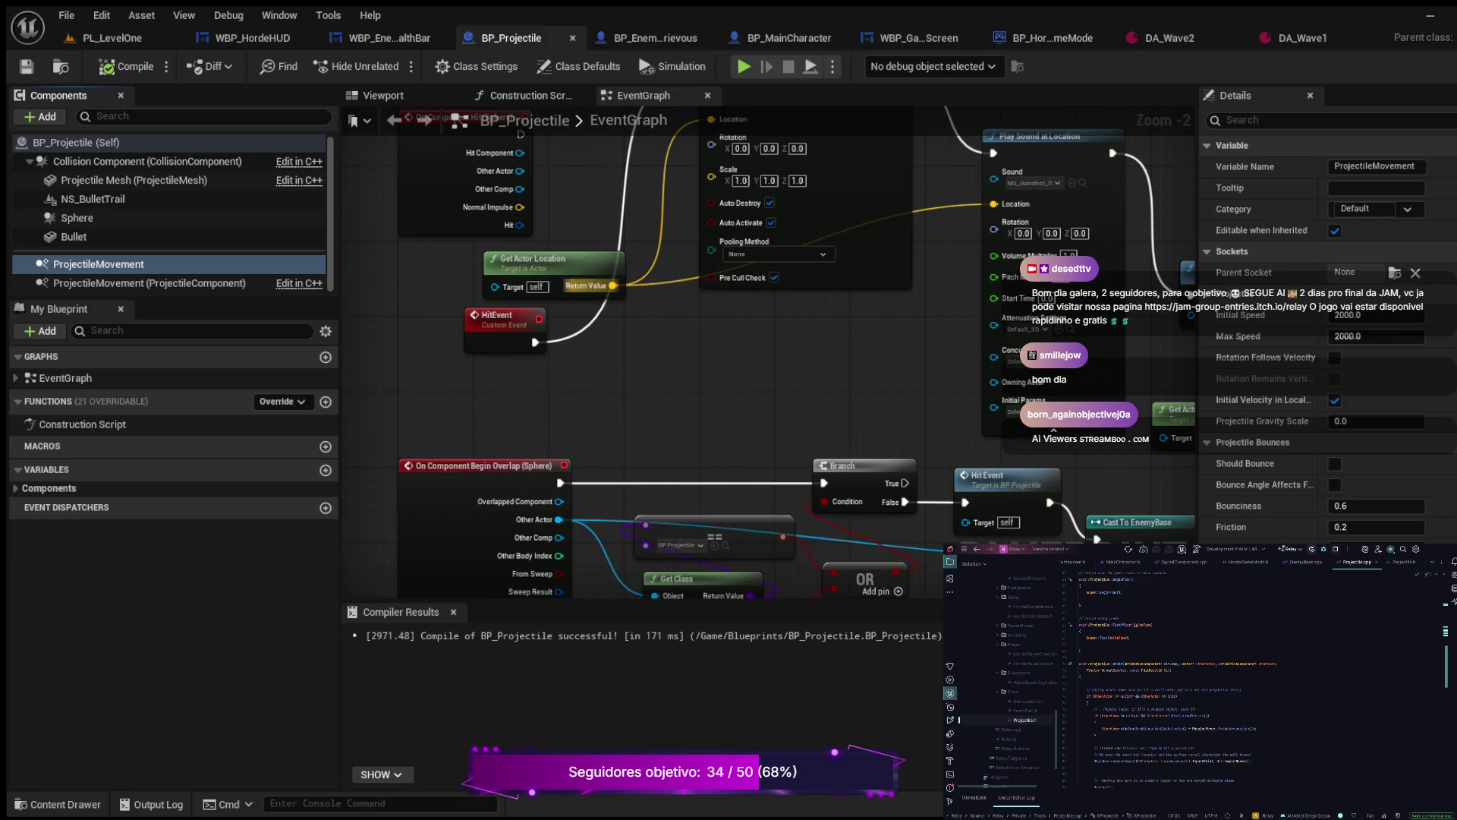
{"action": "scroll", "coordinate": [638, 265], "scroll_direction": "down", "scroll_amount": 1}
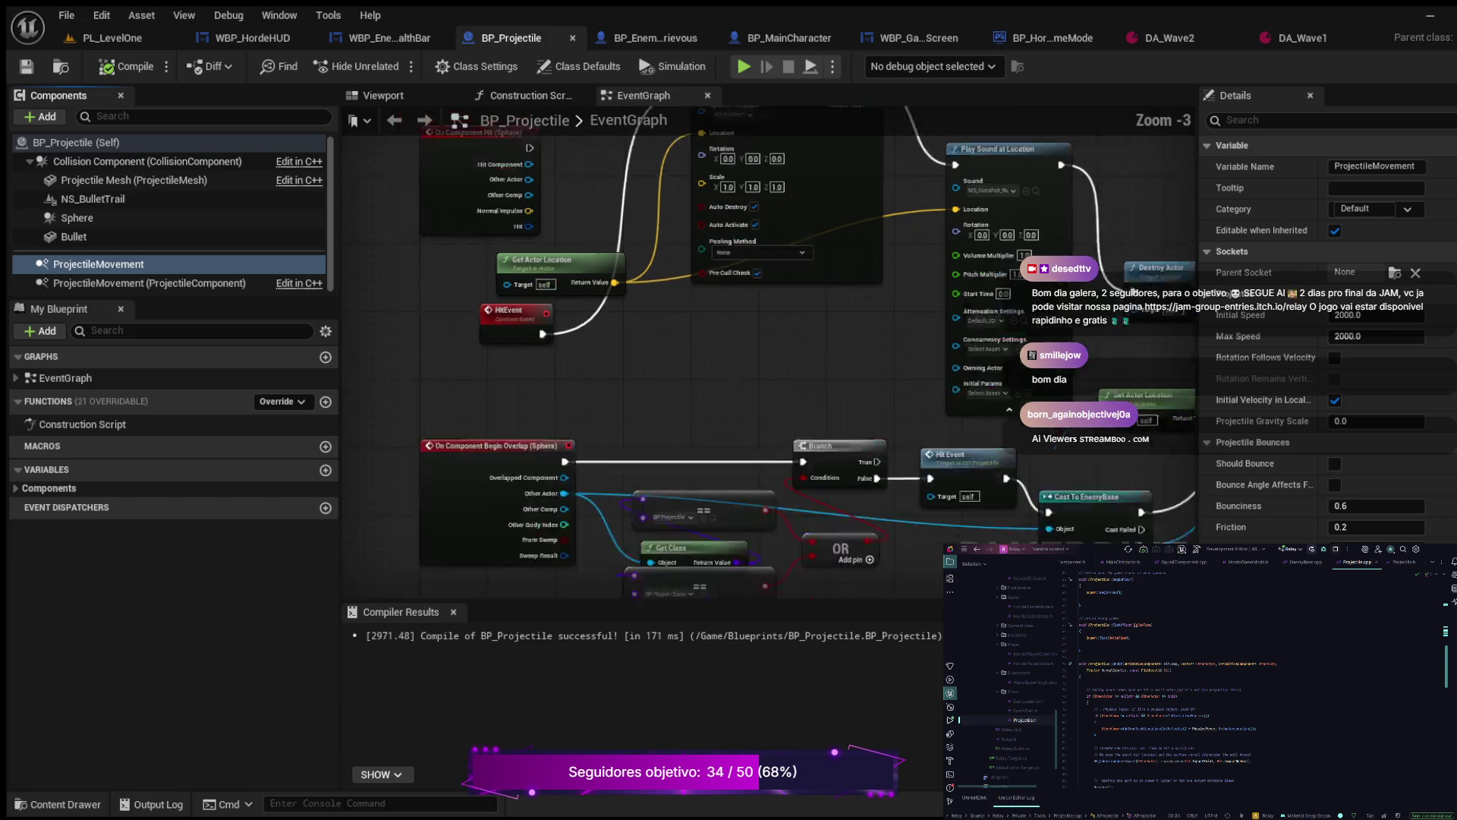
{"action": "scroll", "coordinate": [633, 345], "scroll_direction": "down", "scroll_amount": 1}
{"action": "mouse_move", "coordinate": [753, 340]}
{"action": "left_mouse_down"}
{"action": "mouse_move", "coordinate": [633, 345]}
{"action": "mouse_move", "coordinate": [705, 315]}
{"action": "left_mouse_up"}
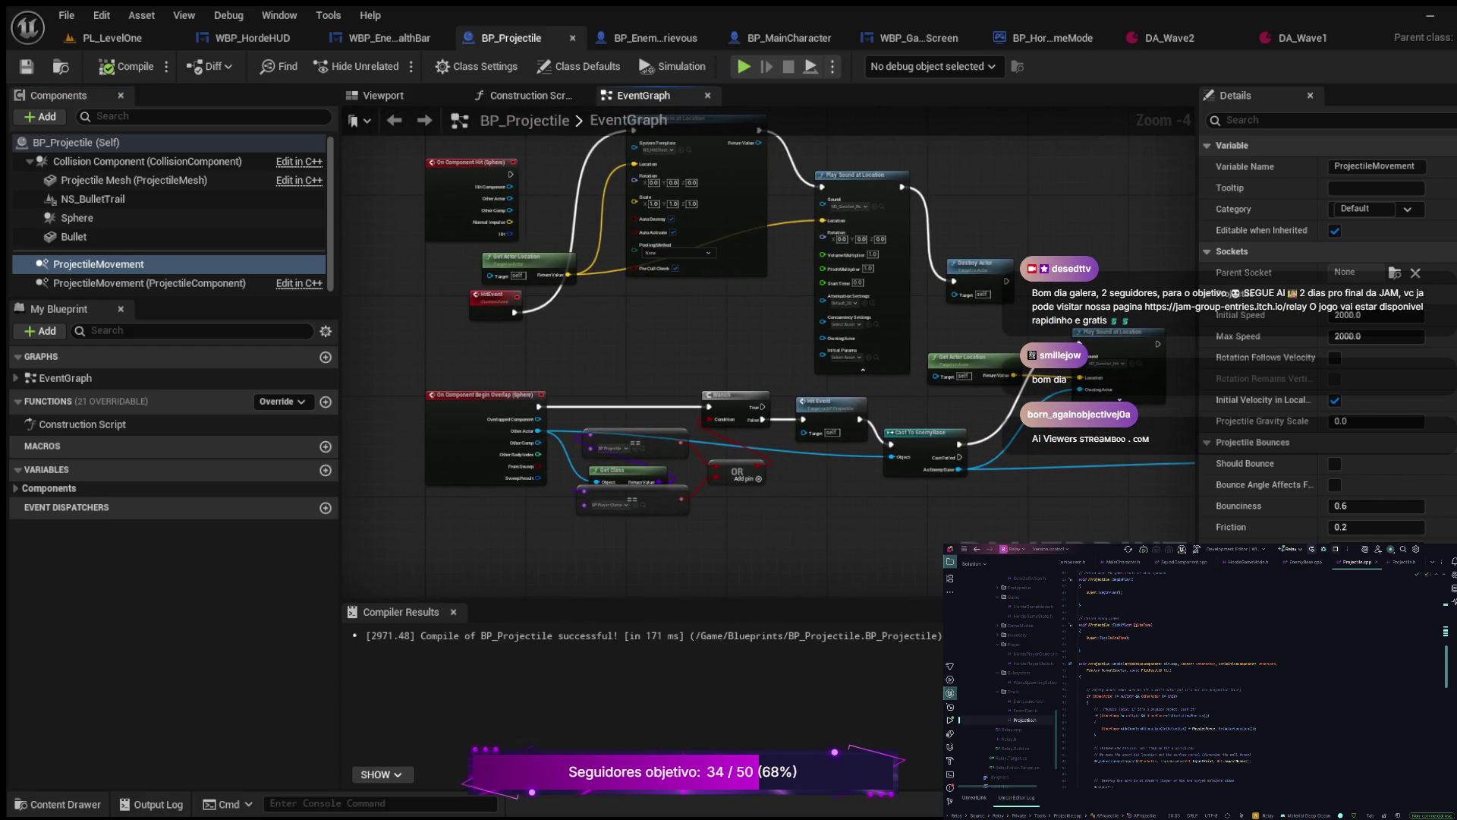
{"action": "left_click", "coordinate": [98, 263]}
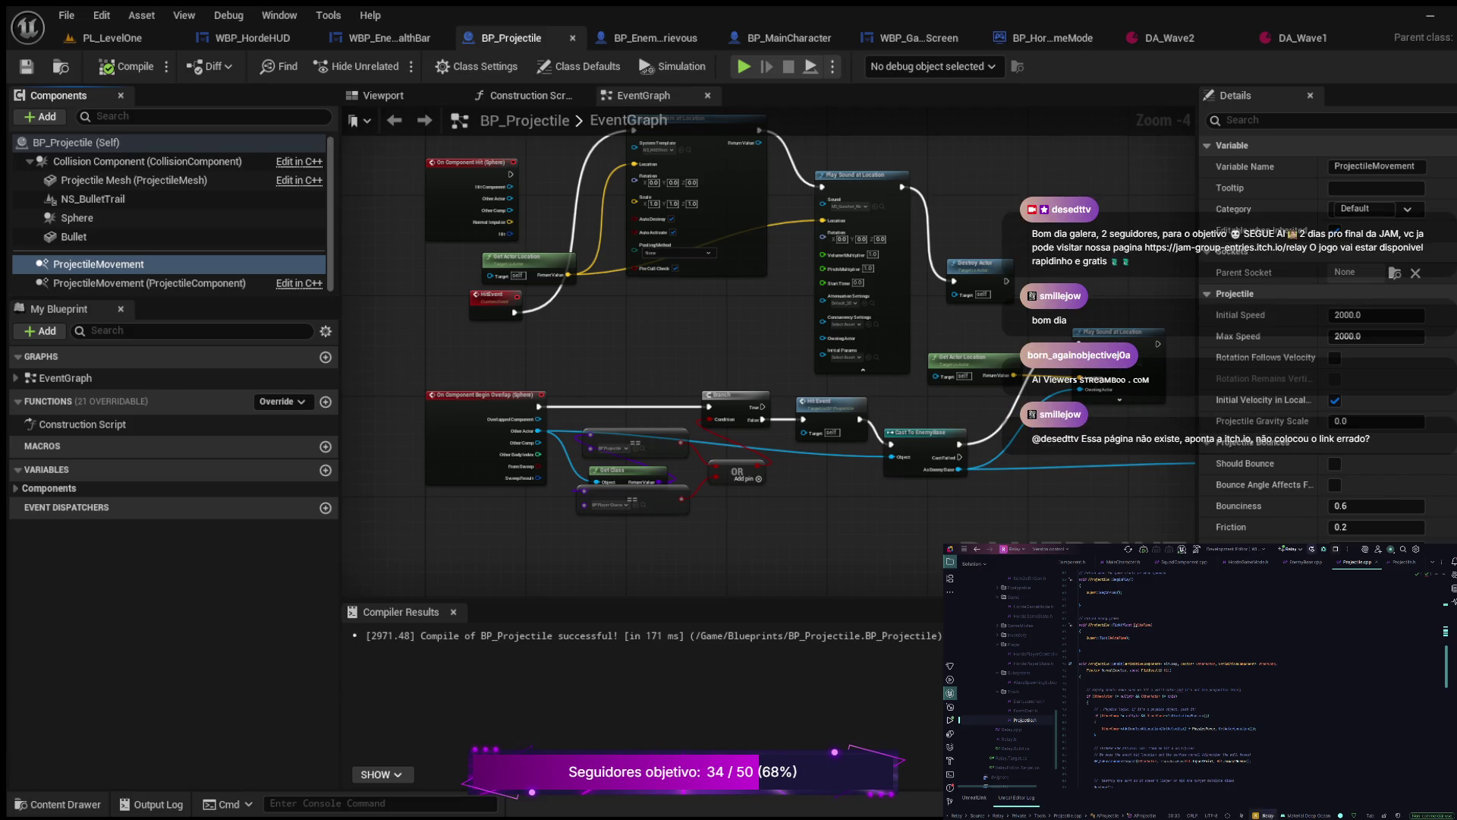
{"action": "left_click", "coordinate": [1404, 562]}
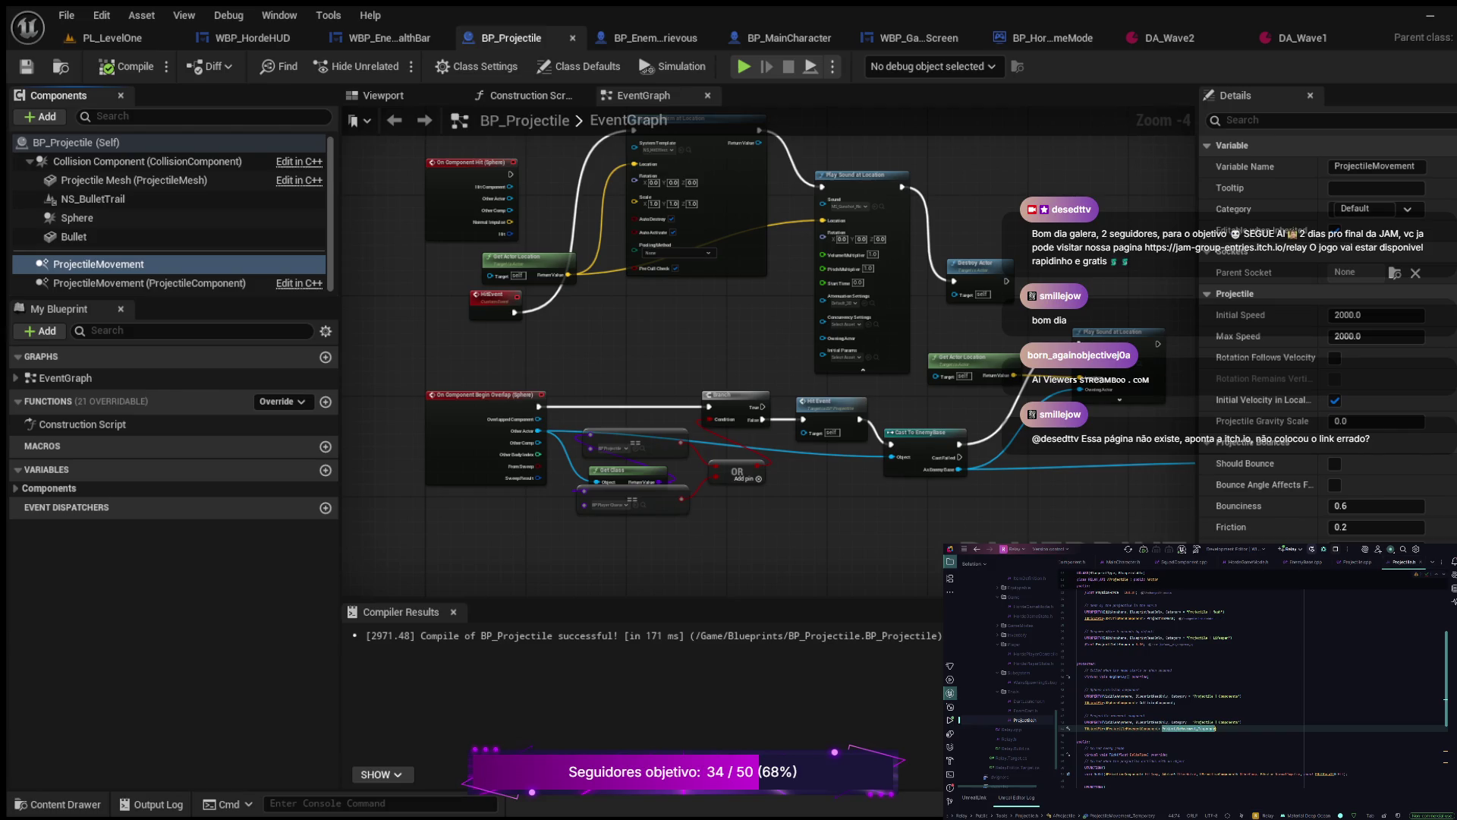
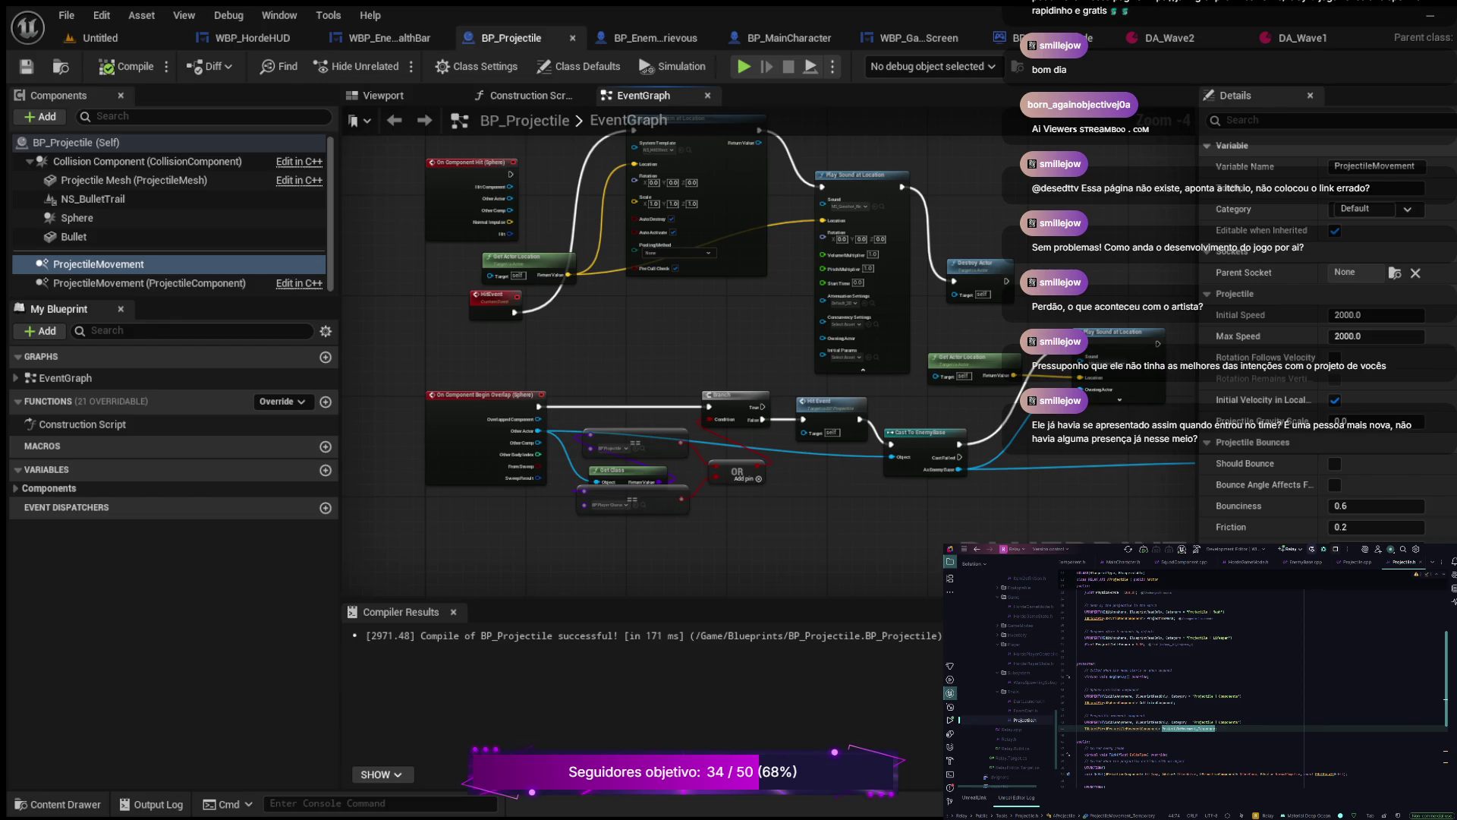
Step: Select BP_Projectile's ProjectileMovement component and highlight the ProjectileMovement_Temporary name in the header
{"action": "left_click", "coordinate": [98, 263]}
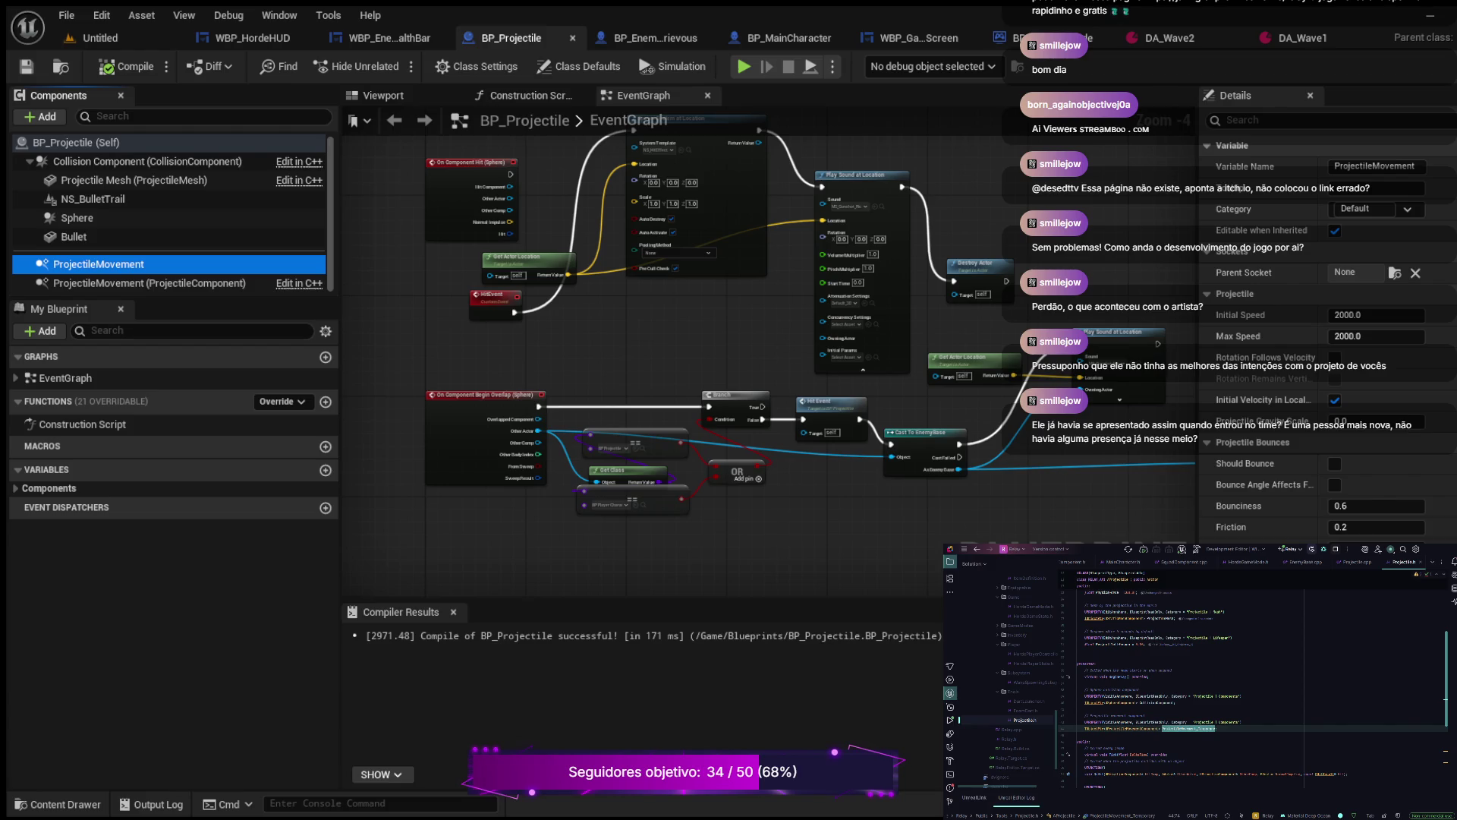
{"action": "left_click", "coordinate": [1078, 734]}
{"action": "double_click", "coordinate": [1189, 728]}
Step: Open Projectile.cpp and scroll through its constructor and OnOverlap code
{"action": "left_click", "coordinate": [1357, 562]}
{"action": "scroll", "coordinate": [1259, 683], "scroll_direction": "down", "scroll_amount": 4}
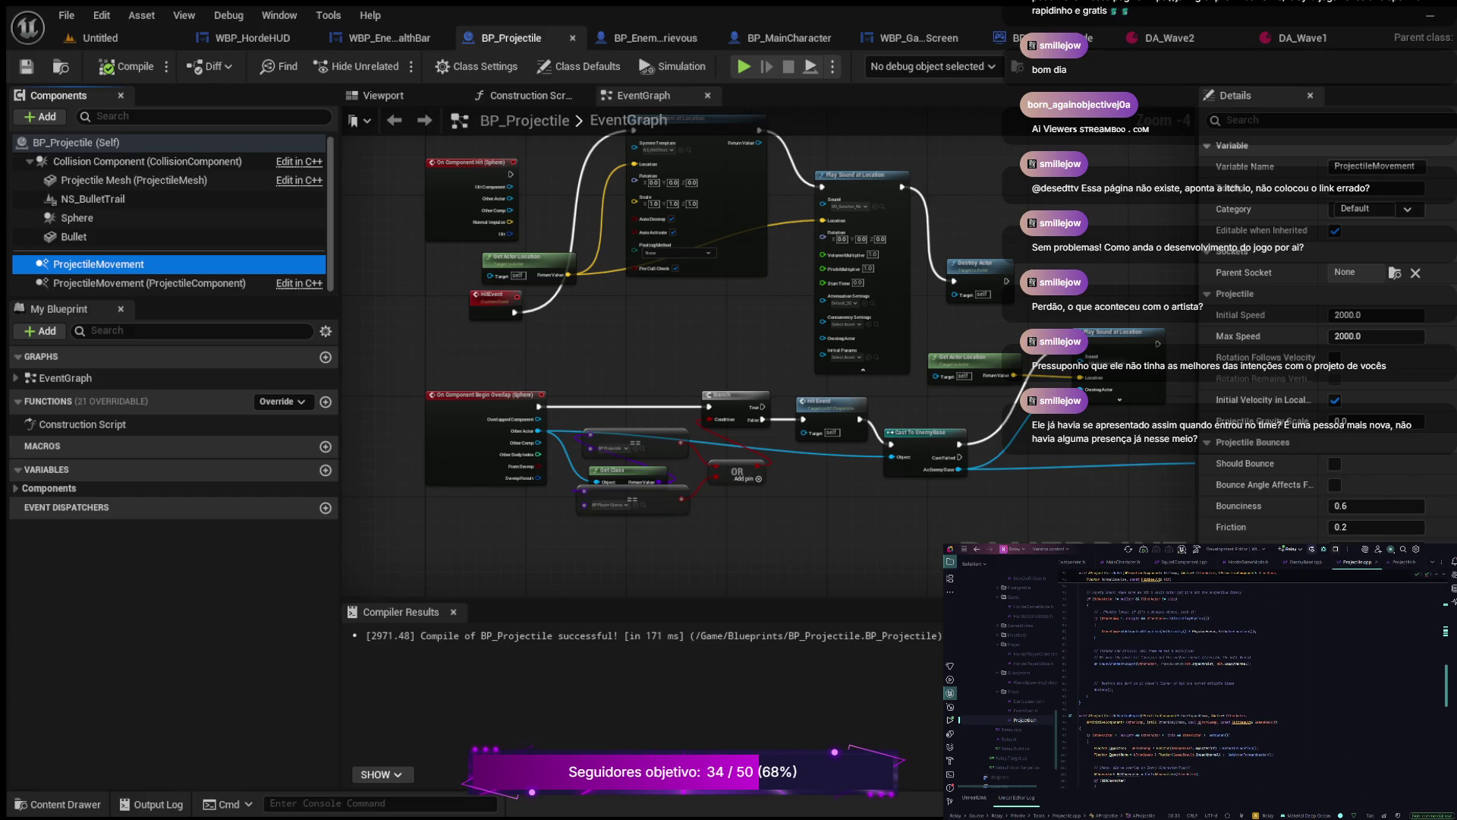
{"action": "scroll", "coordinate": [1214, 683], "scroll_direction": "down", "scroll_amount": 6}
{"action": "scroll", "coordinate": [1214, 683], "scroll_direction": "down", "scroll_amount": 3}
{"action": "scroll", "coordinate": [1214, 683], "scroll_direction": "up", "scroll_amount": 15}
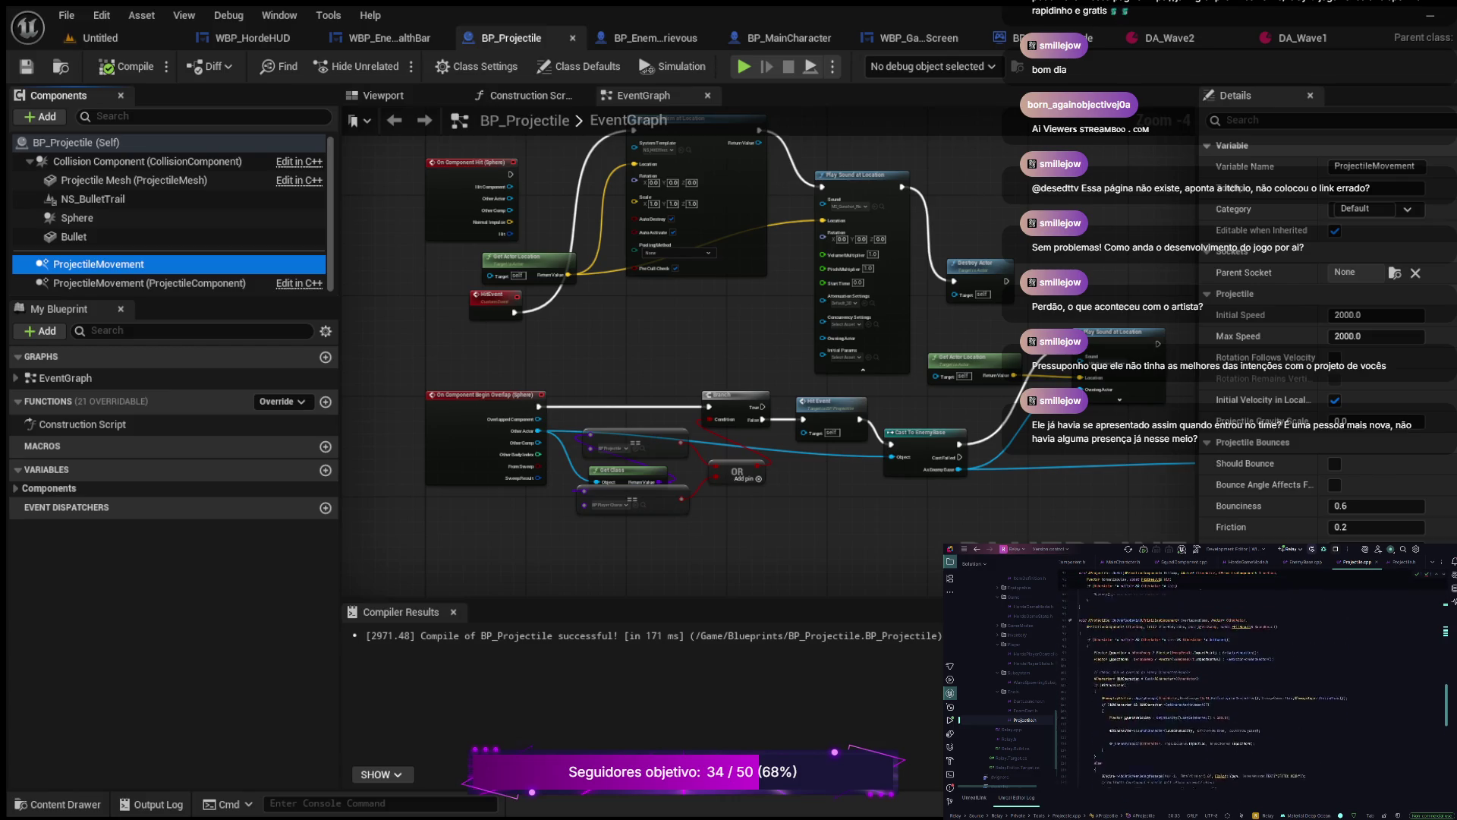
{"action": "scroll", "coordinate": [1252, 683], "scroll_direction": "up", "scroll_amount": 15}
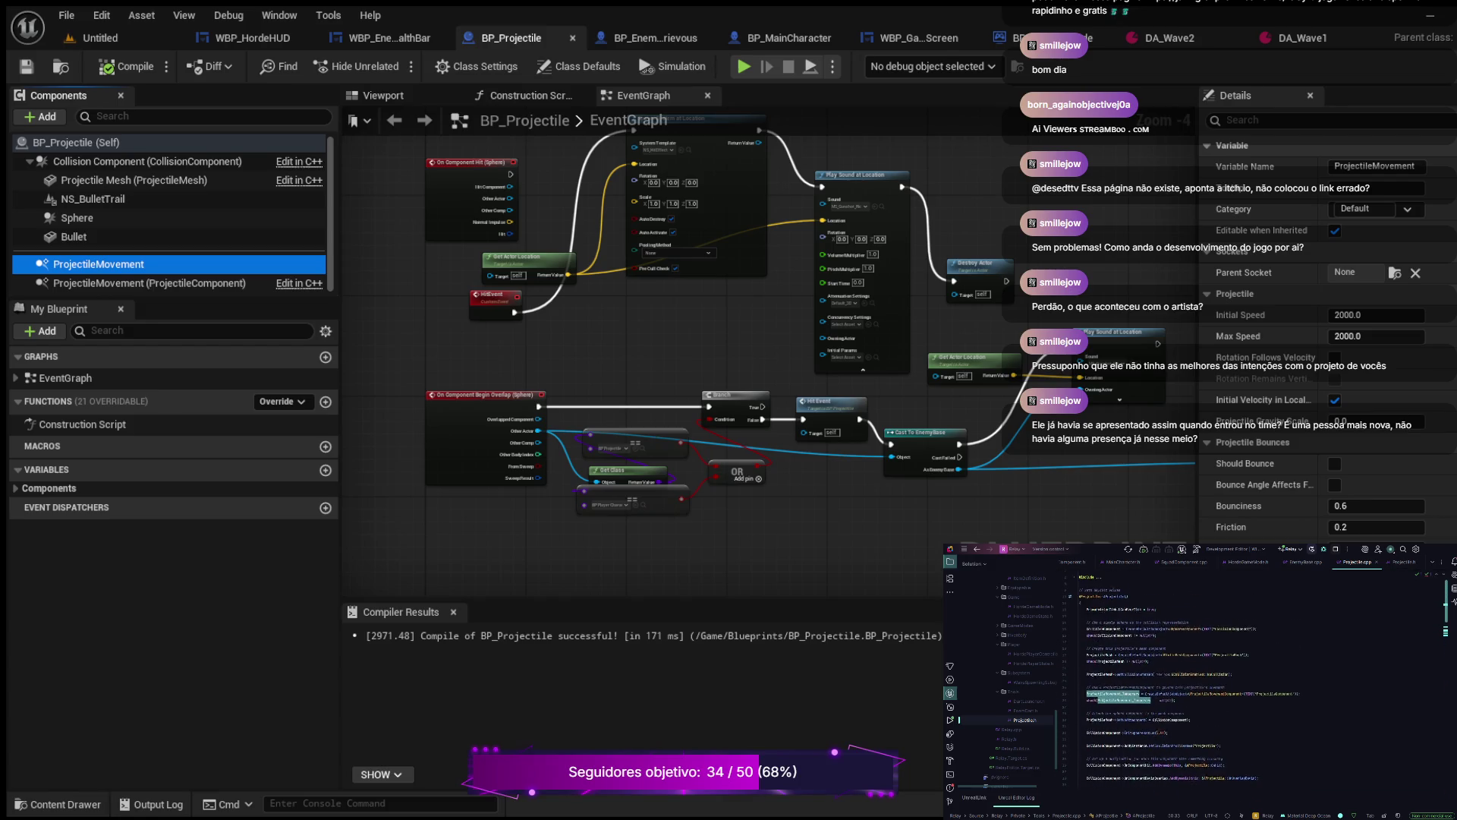
Step: Switch to EnemyBase.cpp, go to the AttackRange = 250.0f line and search for CPawn
{"action": "left_click", "coordinate": [1300, 562]}
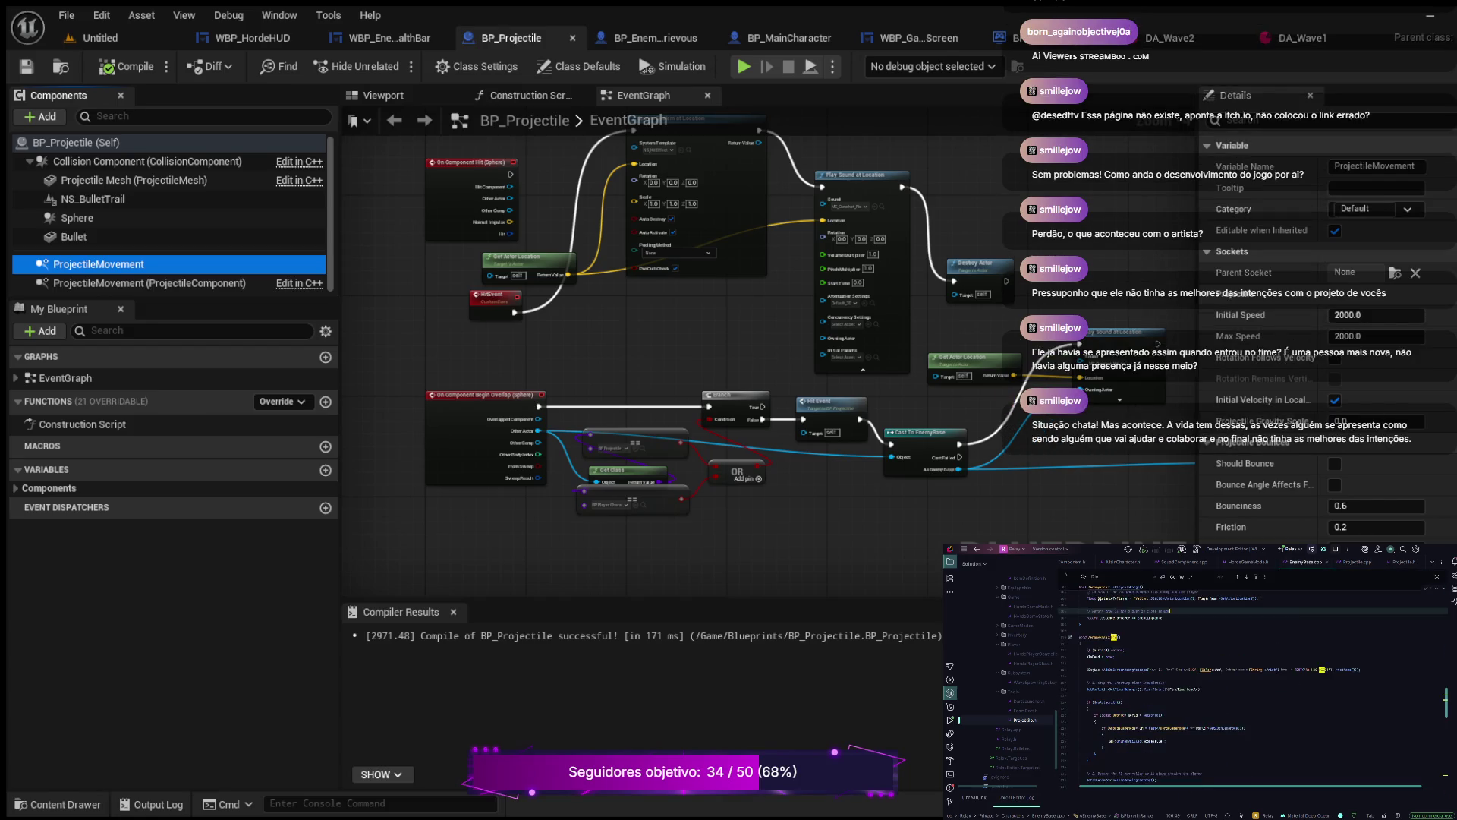
{"action": "scroll", "coordinate": [1252, 683], "scroll_direction": "up", "scroll_amount": 10}
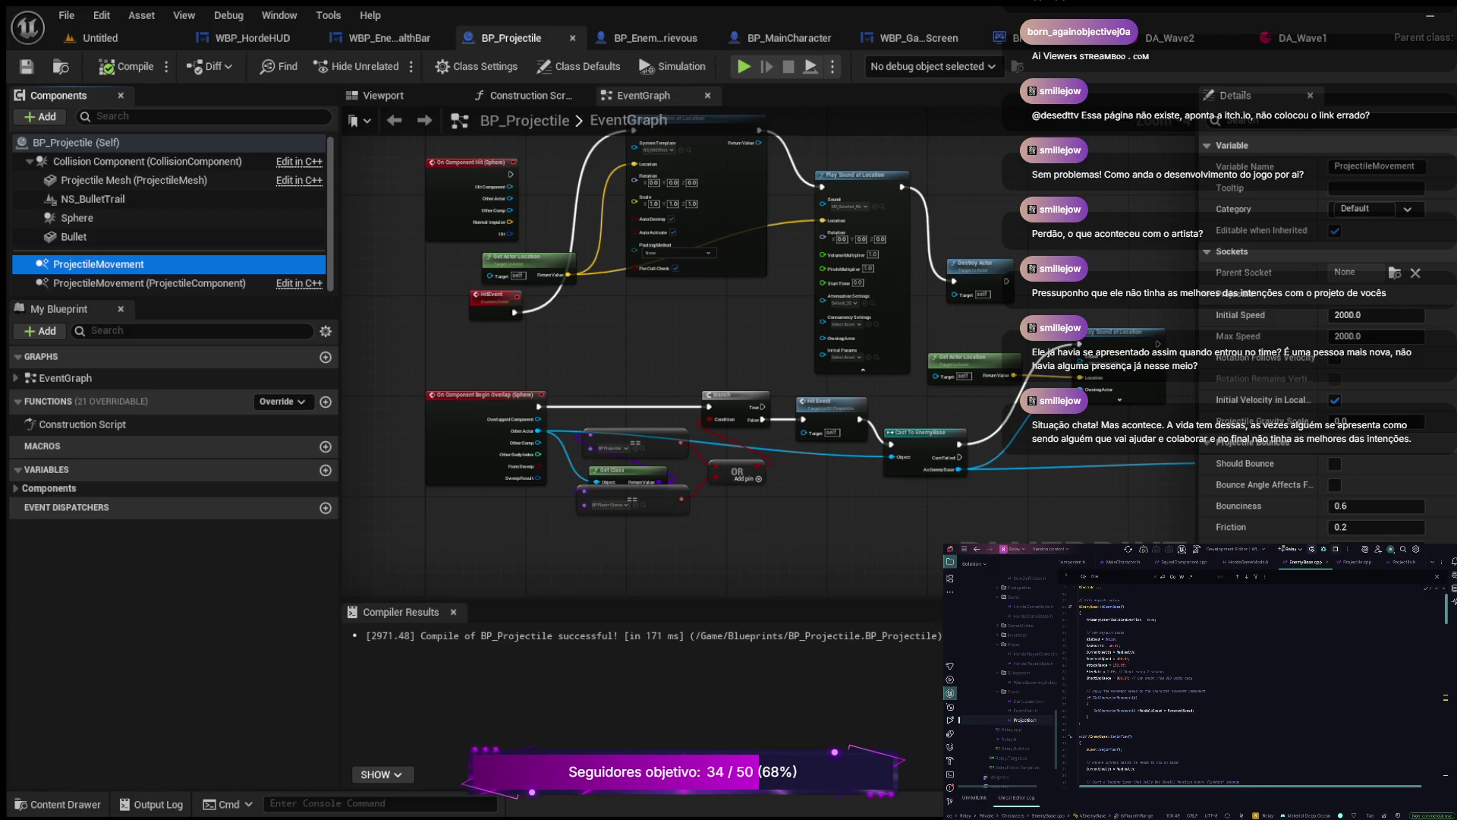
{"action": "left_click", "coordinate": [1126, 664]}
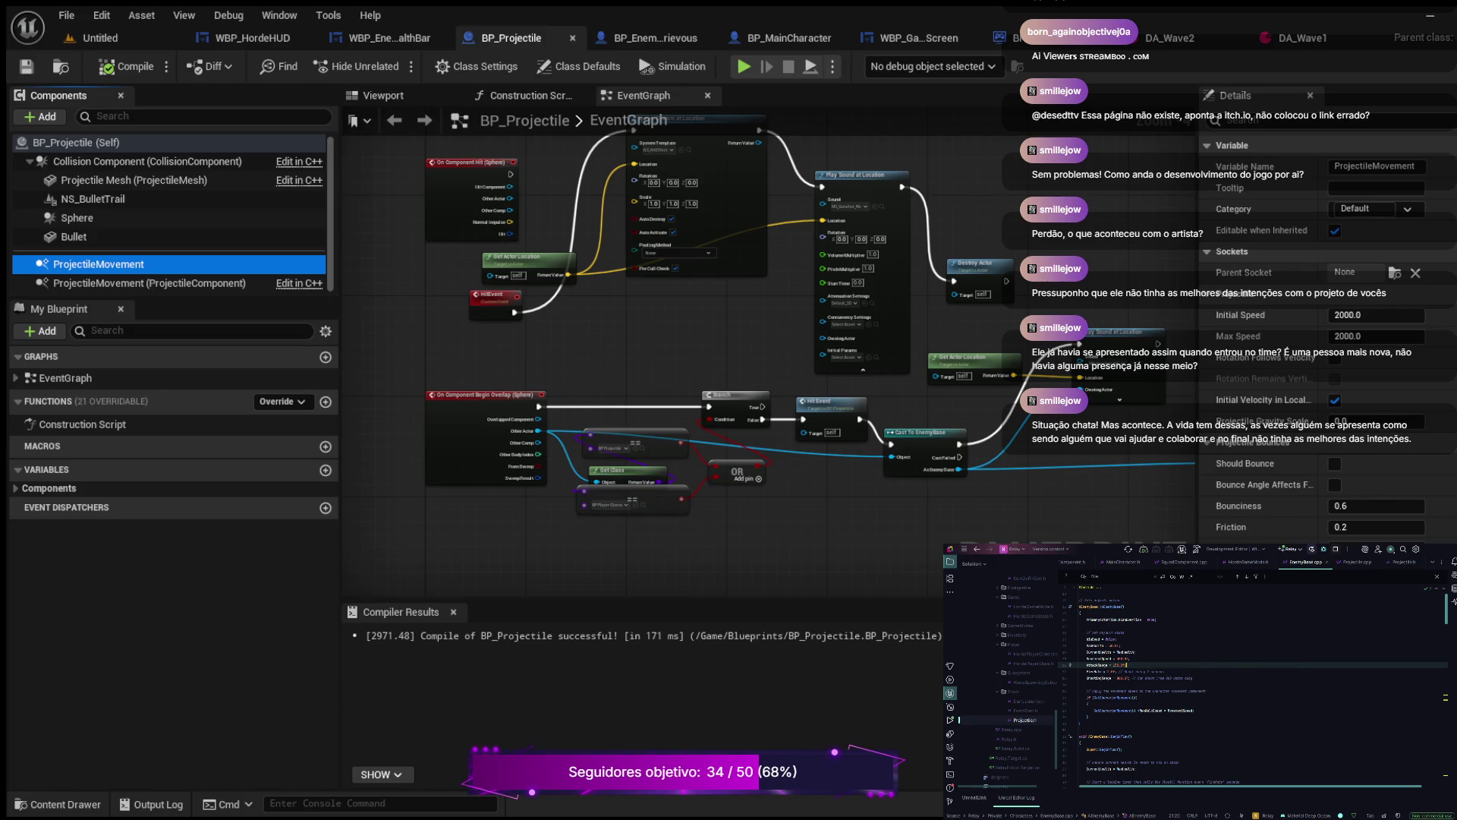
{"action": "key", "text": "BackSpace"}
{"action": "key", "text": "BackSpace"}
{"action": "type", "text": "C"}
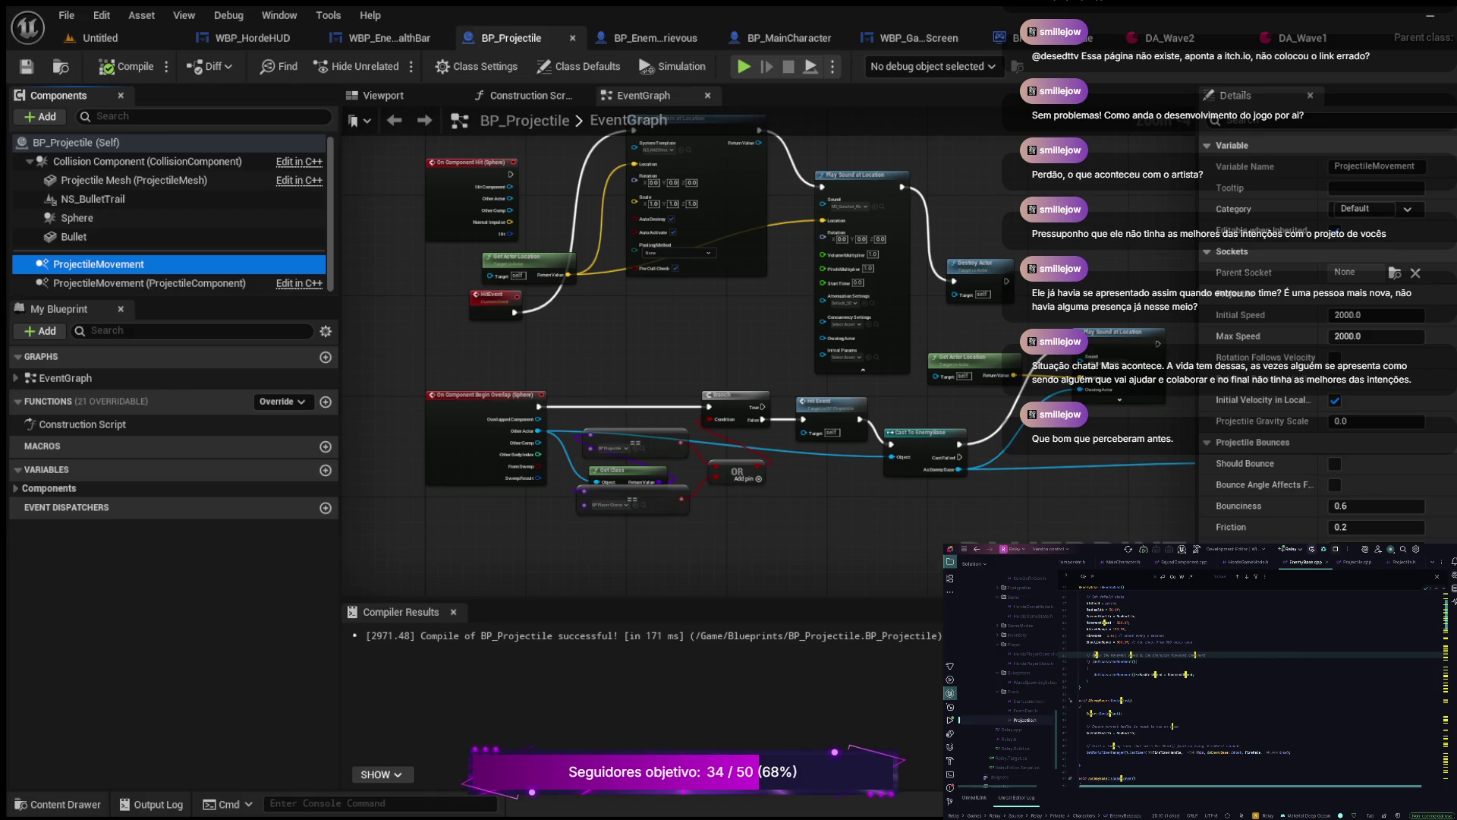
{"action": "type", "text": "Pawn"}
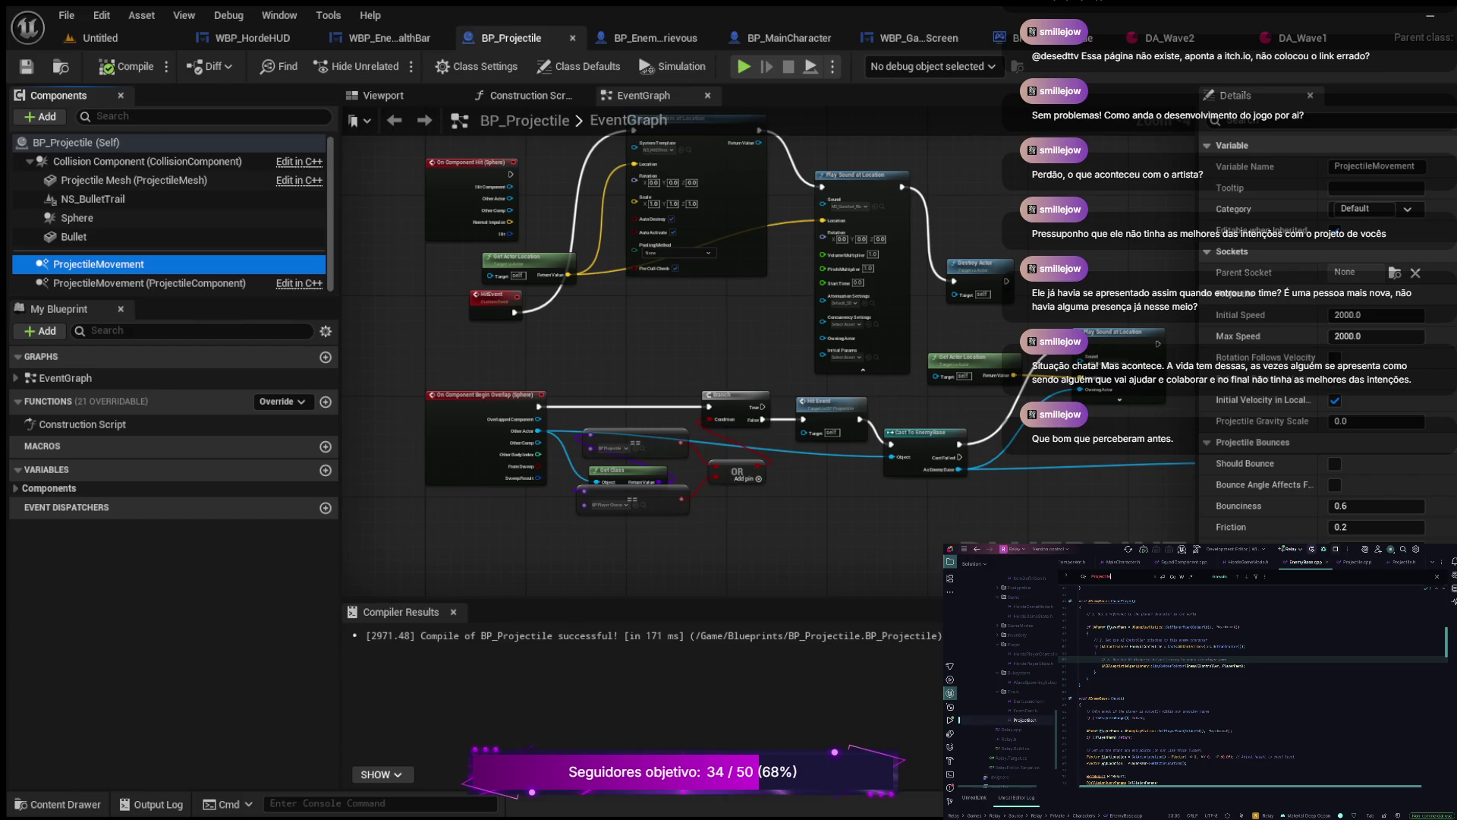
Step: Back in Projectile.cpp, search for Projectile and jump to the next match
{"action": "left_click", "coordinate": [1358, 562]}
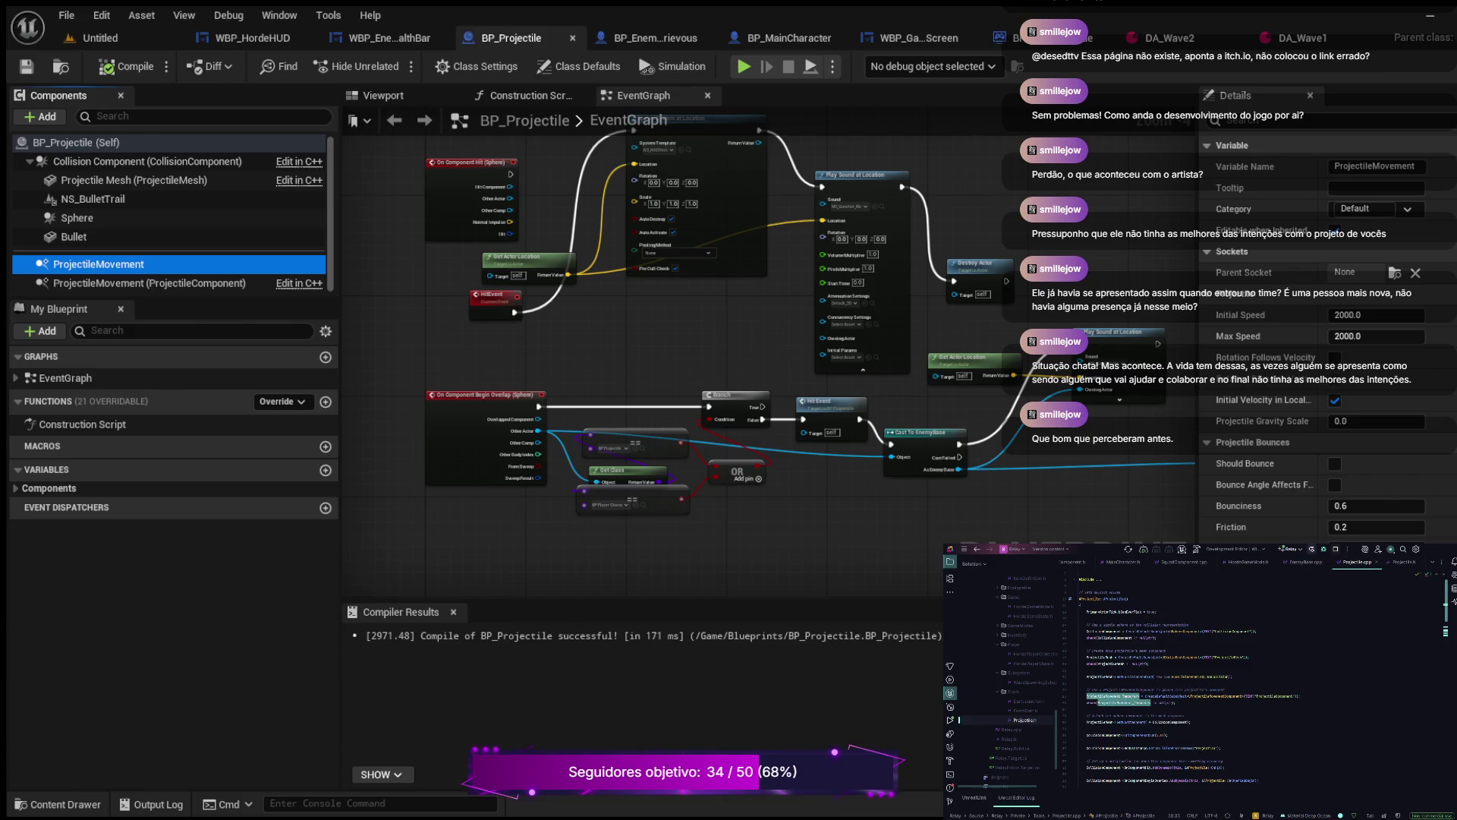
{"action": "key", "text": "ctrl+f"}
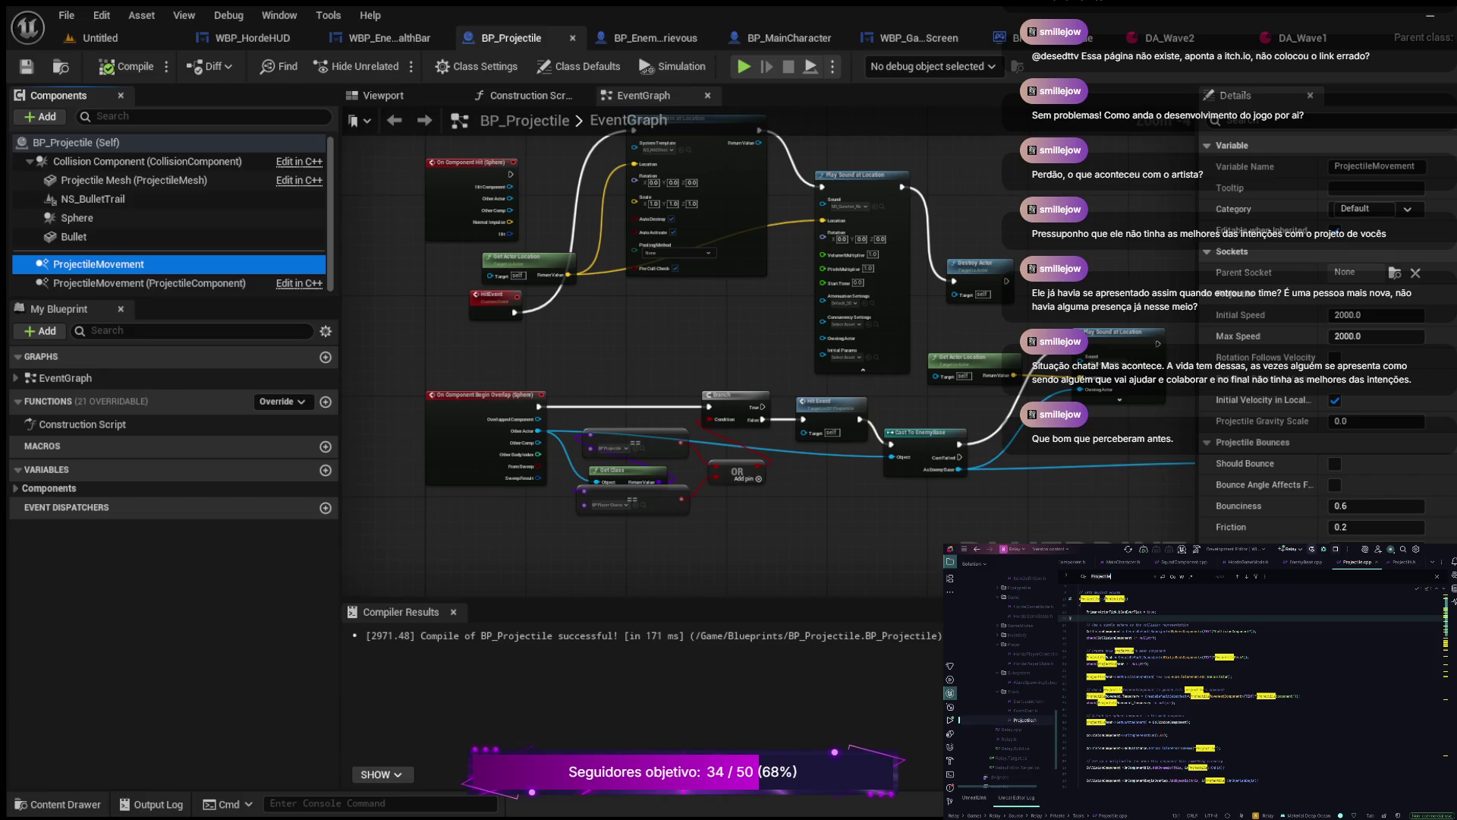
{"action": "key", "text": "BackSpace"}
{"action": "key", "text": "BackSpace"}
{"action": "key", "text": "BackSpace"}
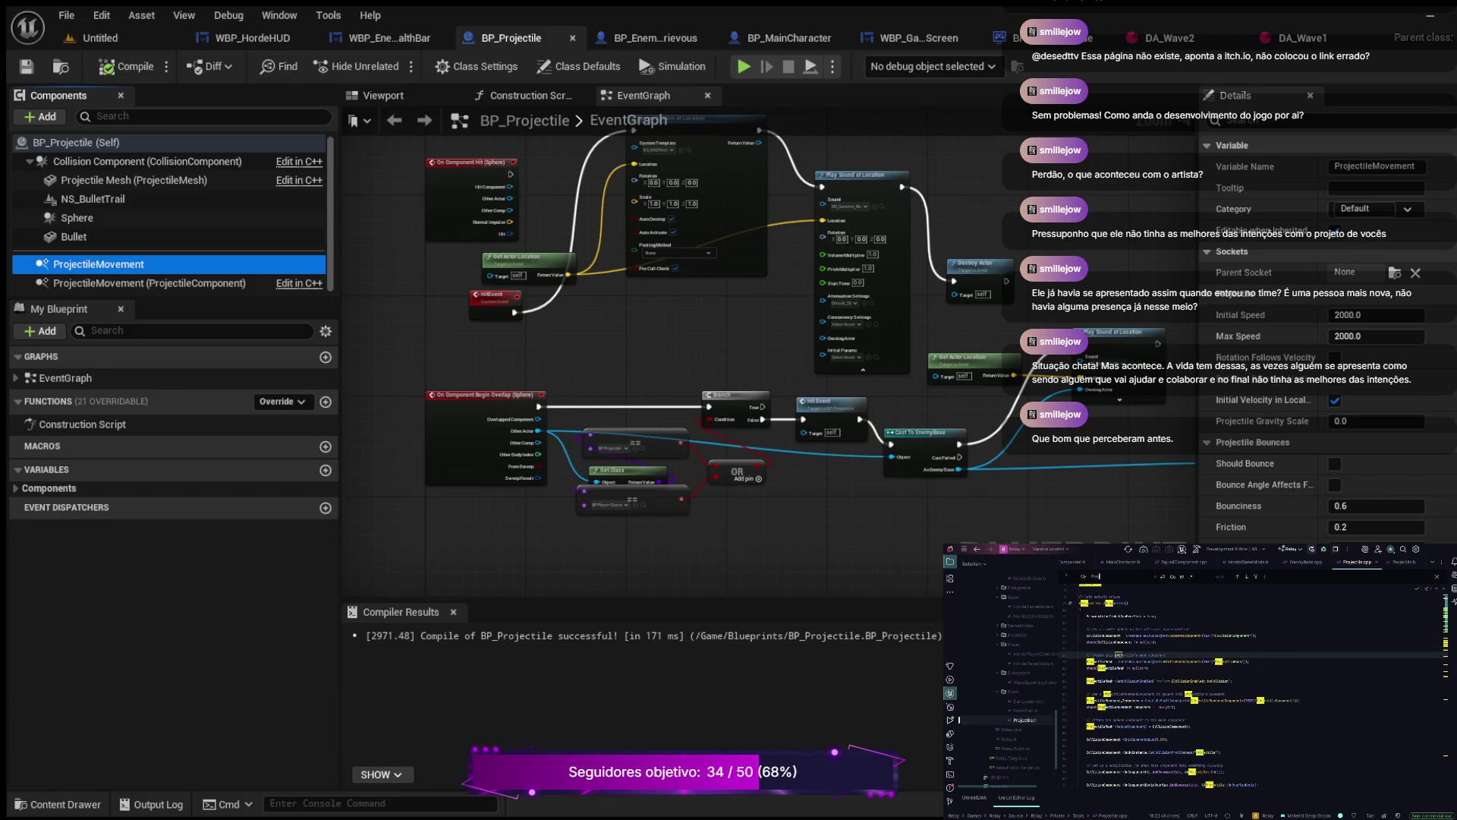
{"action": "type", "text": "ile"}
{"action": "key", "text": "Return"}
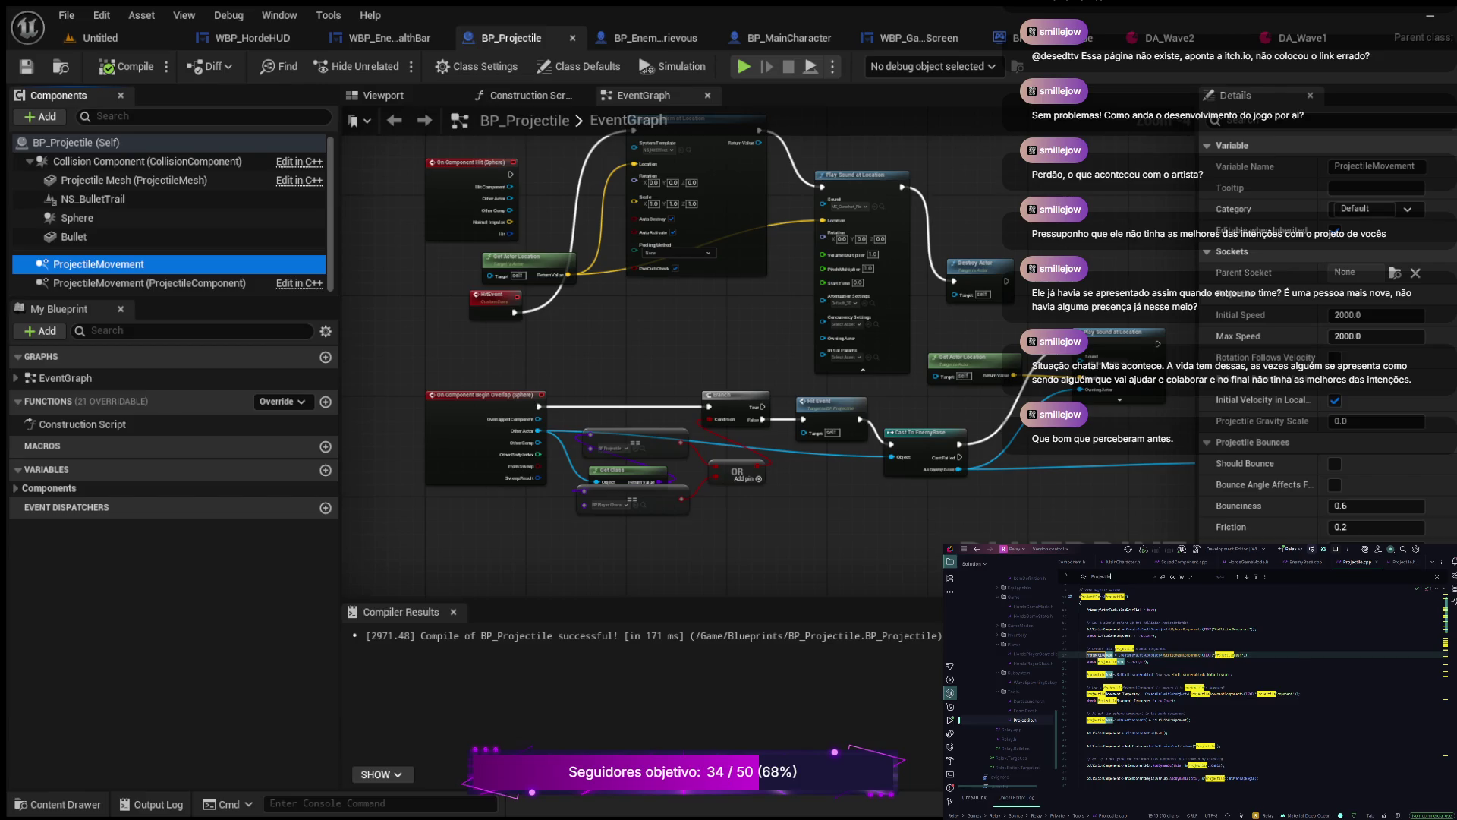
Step: Refine the search to ProjectileMovement and step to the next match
{"action": "scroll", "coordinate": [1252, 682], "scroll_direction": "down", "scroll_amount": 1}
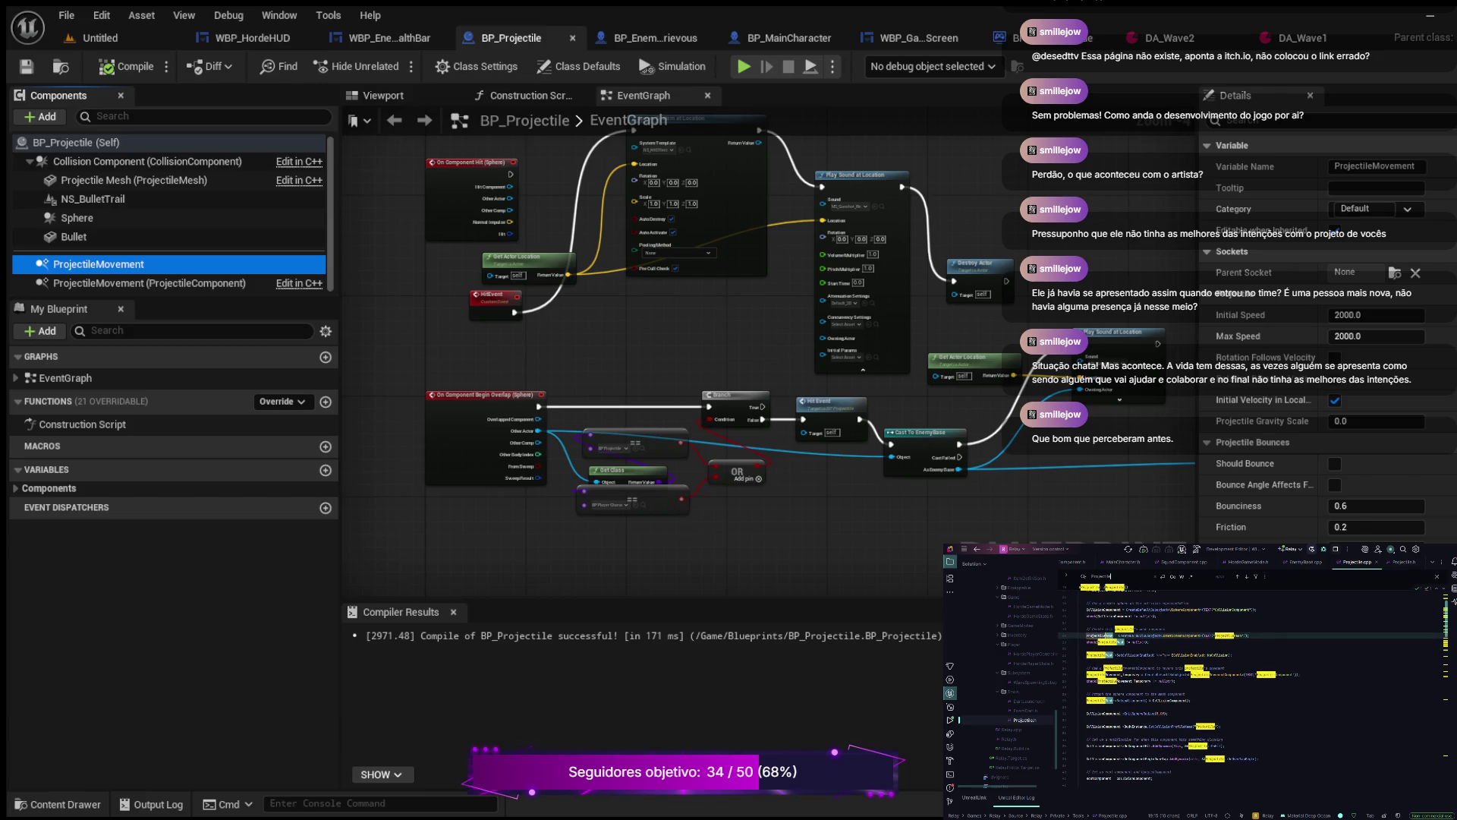
{"action": "scroll", "coordinate": [1252, 683], "scroll_direction": "down", "scroll_amount": 1}
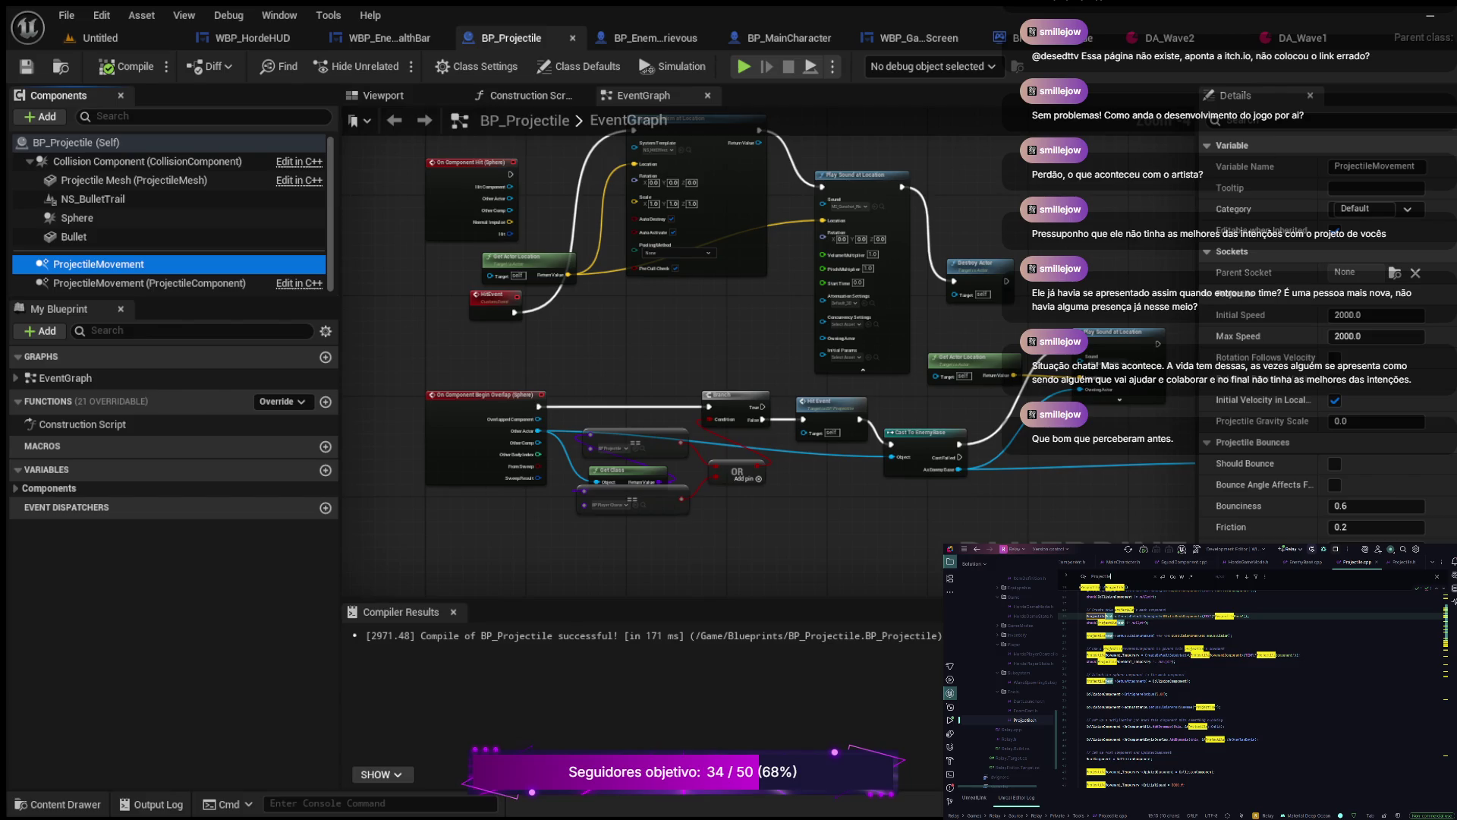
{"action": "scroll", "coordinate": [1252, 683], "scroll_direction": "down", "scroll_amount": 5}
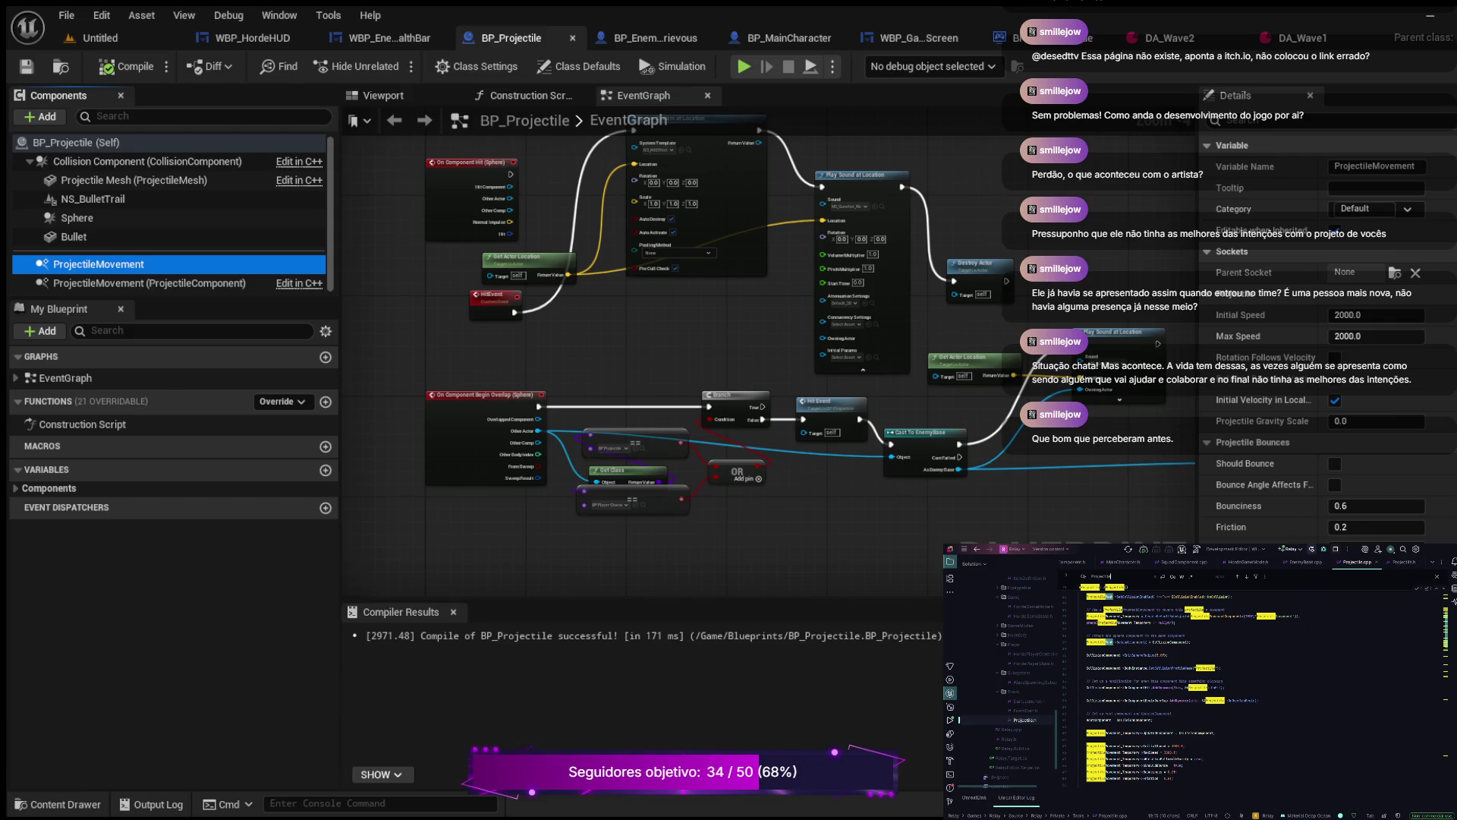
{"action": "type", "text": "Movement"}
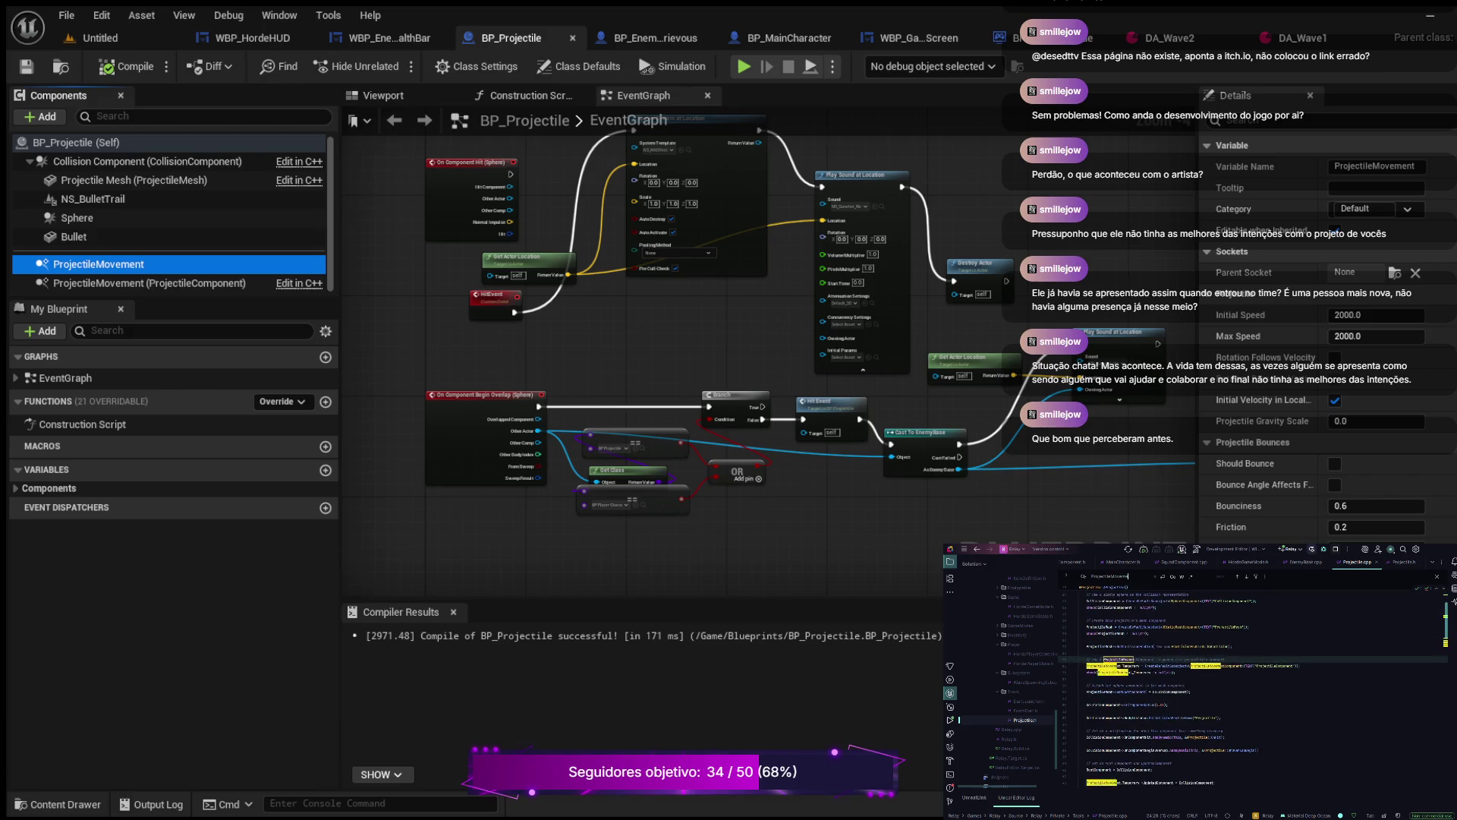
{"action": "key", "text": "Return"}
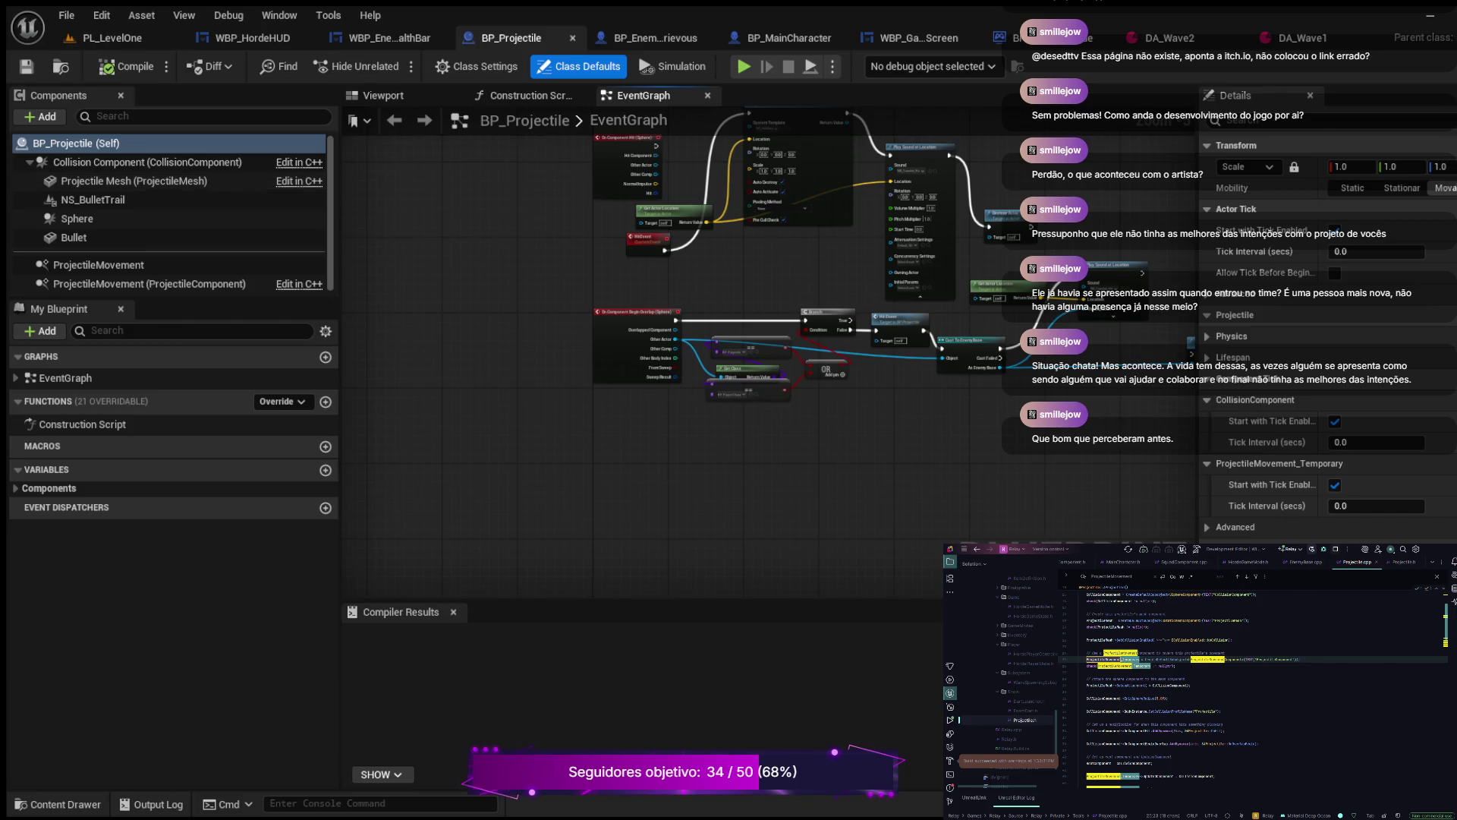
Step: Compile BP_Projectile and check the Compiler Results
{"action": "left_click", "coordinate": [127, 66]}
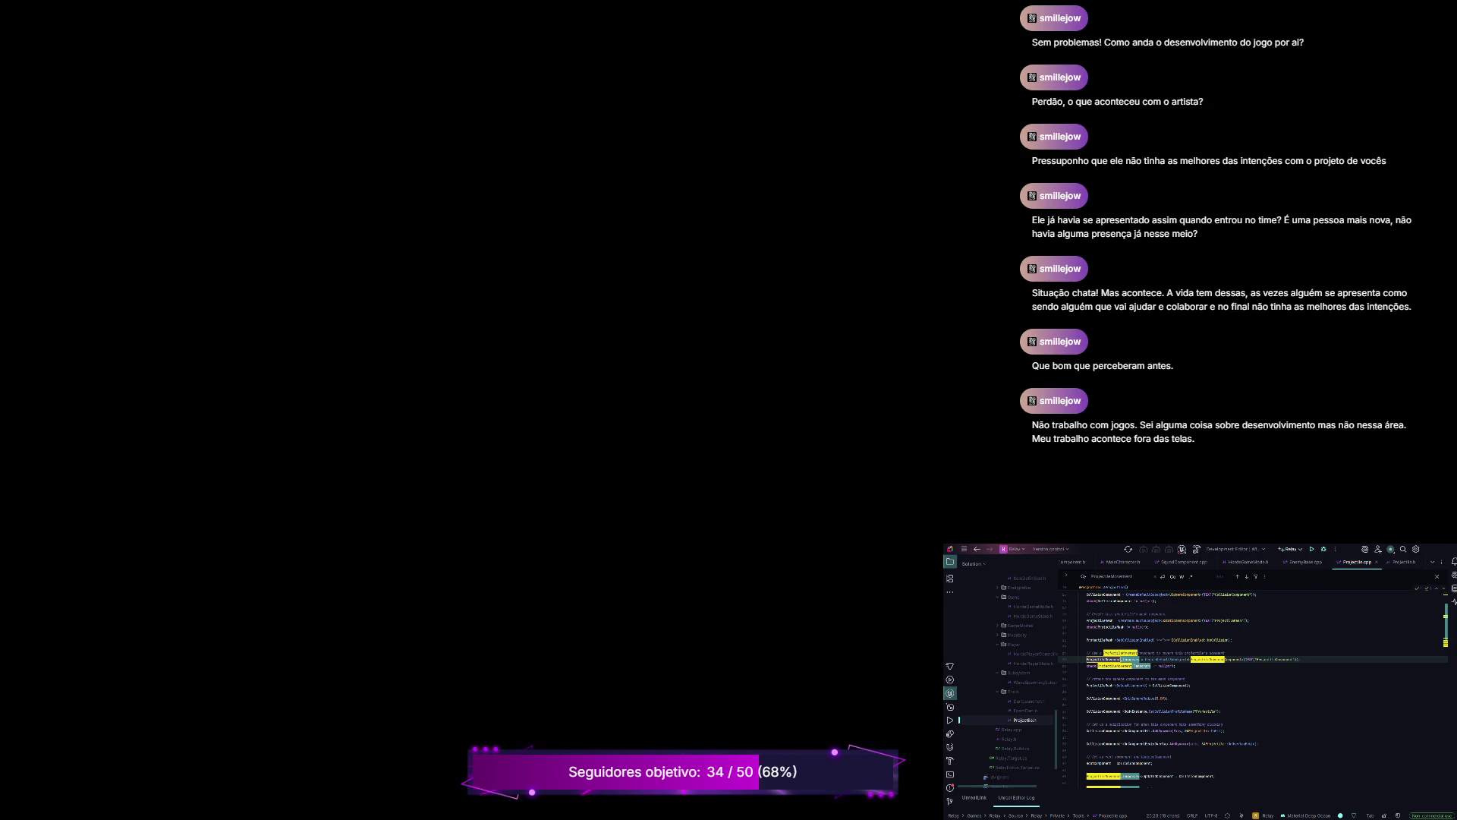
{"action": "scroll", "coordinate": [1009, 682], "scroll_direction": "up", "scroll_amount": 3}
{"action": "scroll", "coordinate": [1010, 683], "scroll_direction": "up", "scroll_amount": 5}
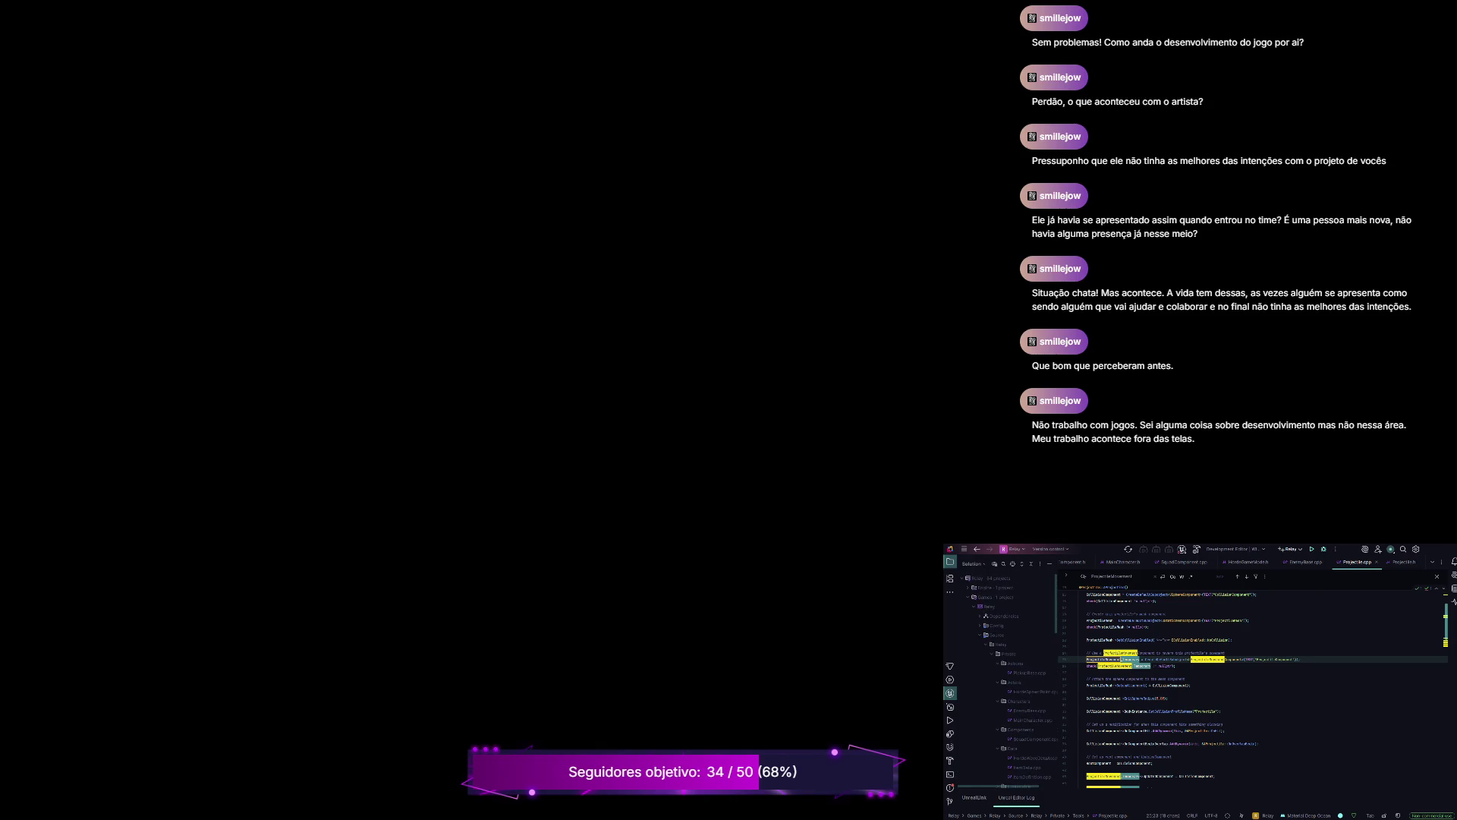
Step: Open DefaultEditor.ini from the Config folder and place the cursor on its empty line 5
{"action": "left_click", "coordinate": [996, 625]}
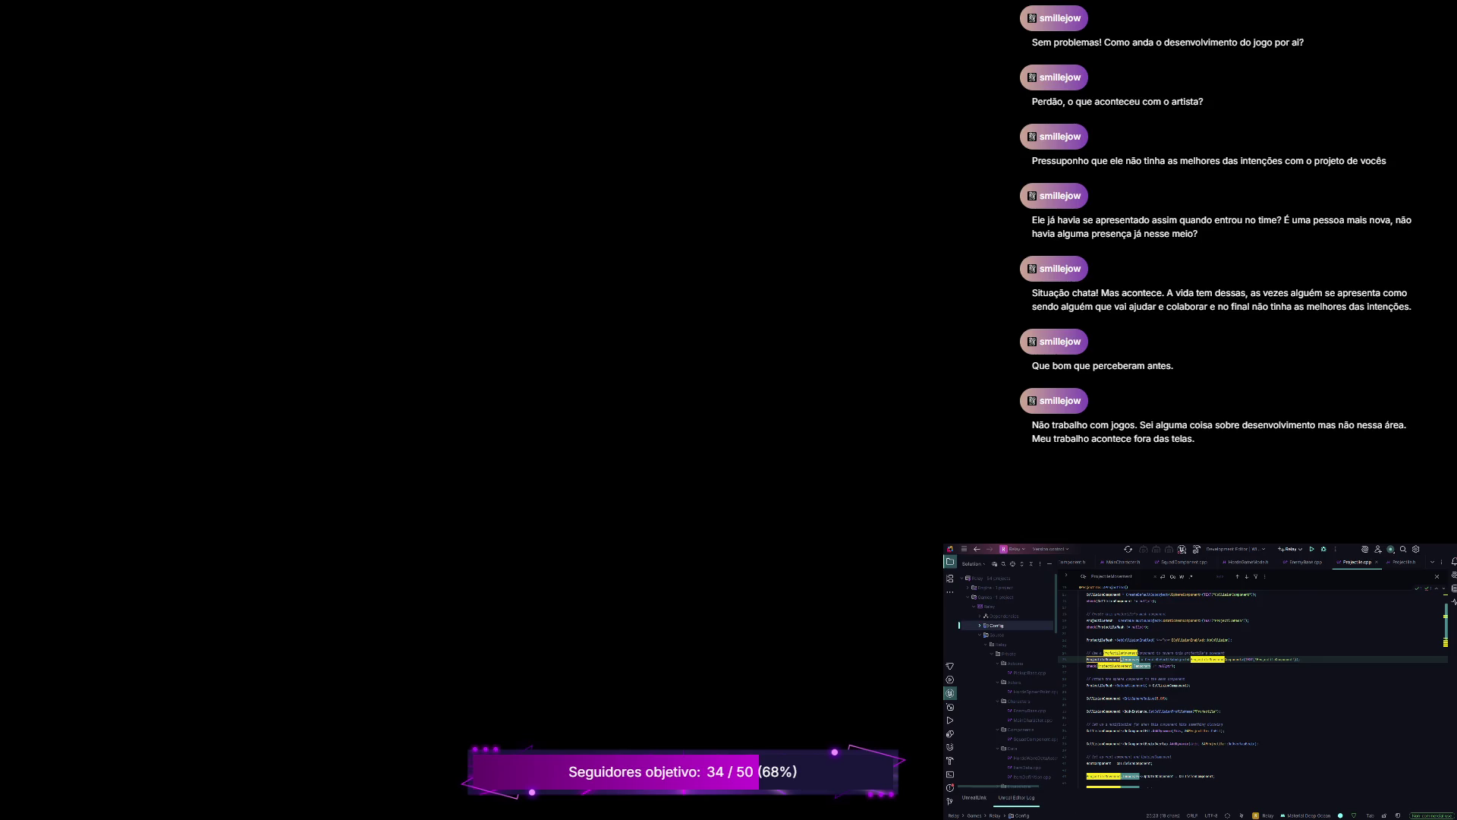
{"action": "key", "text": "Right"}
{"action": "key", "text": "Down"}
{"action": "key", "text": "Return"}
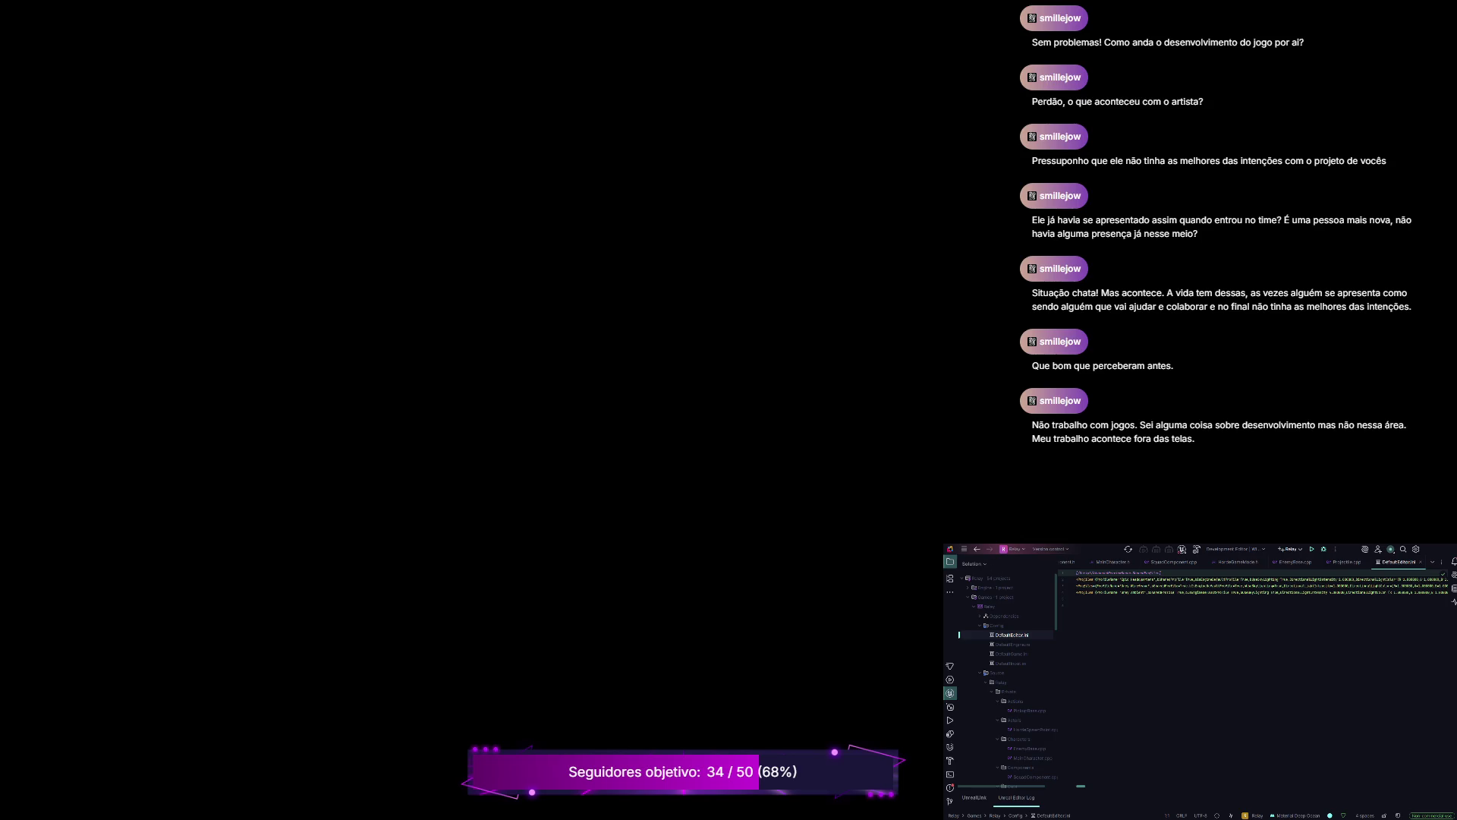
{"action": "left_click", "coordinate": [1076, 604]}
Step: Type a / on line 4 of DefaultEditor.ini, add a new line, and adjust the last config line
{"action": "left_click", "coordinate": [1076, 597]}
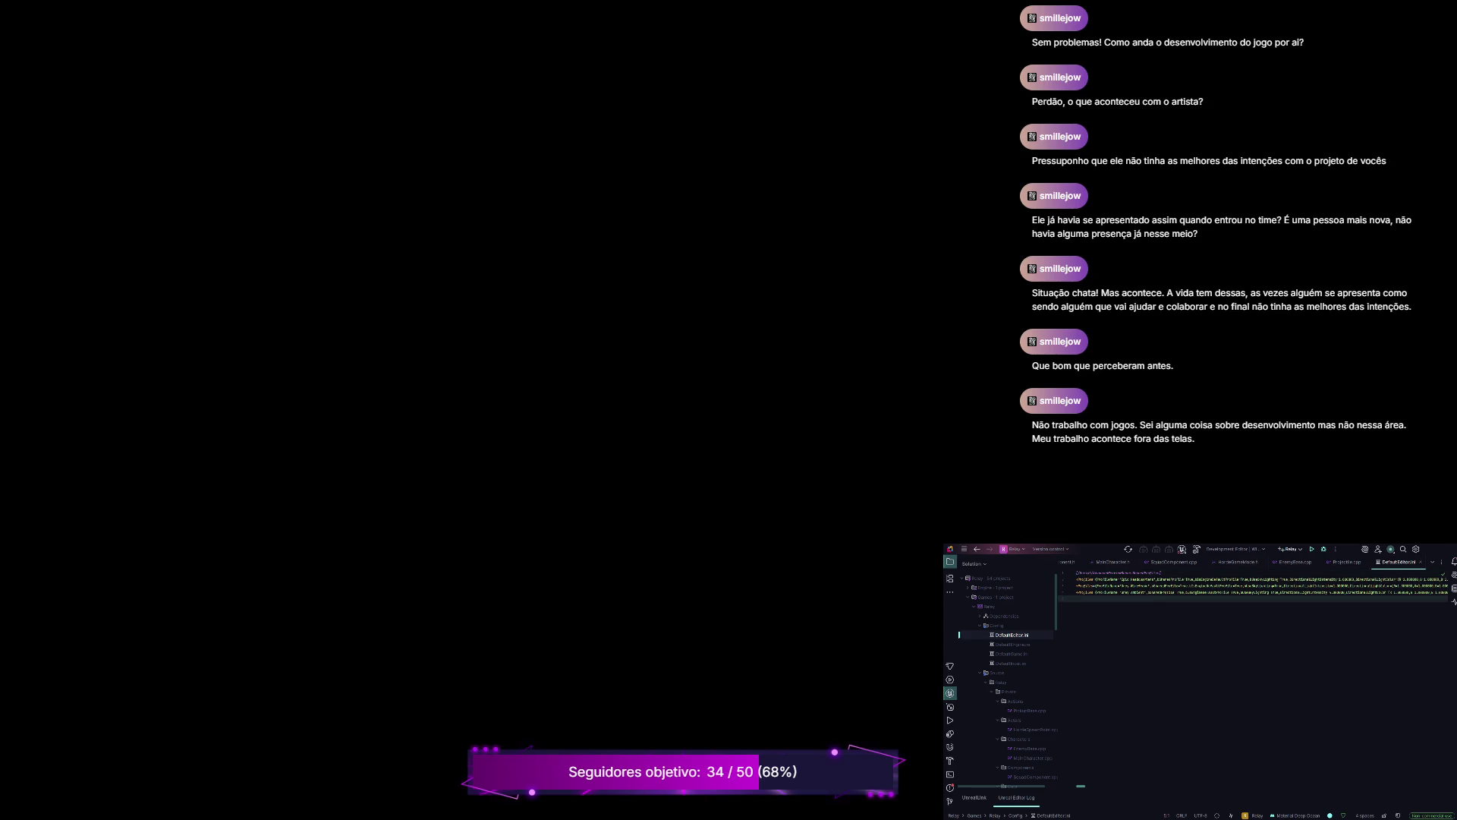
{"action": "type", "text": "/"}
{"action": "key", "text": "Return"}
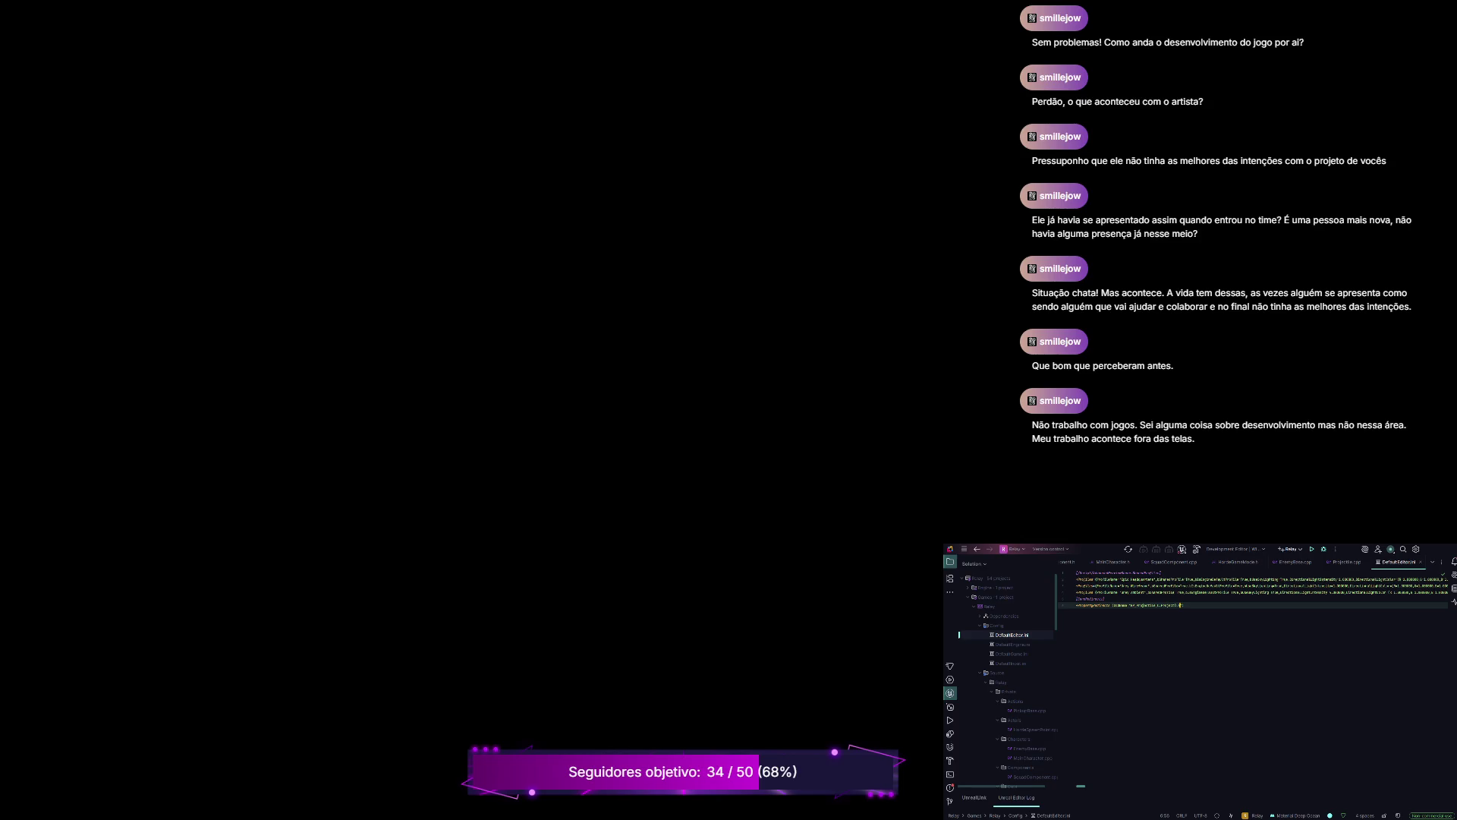
{"action": "key", "text": "ctrl+shift+Left"}
{"action": "key", "text": "End"}
{"action": "key", "text": "Up"}
Step: Delete lines 5 and 6 and the leftover empty line from DefaultEditor.ini, then close it
{"action": "left_click", "coordinate": [1104, 598]}
{"action": "key", "text": "ctrl+y"}
{"action": "key", "text": "ctrl+y"}
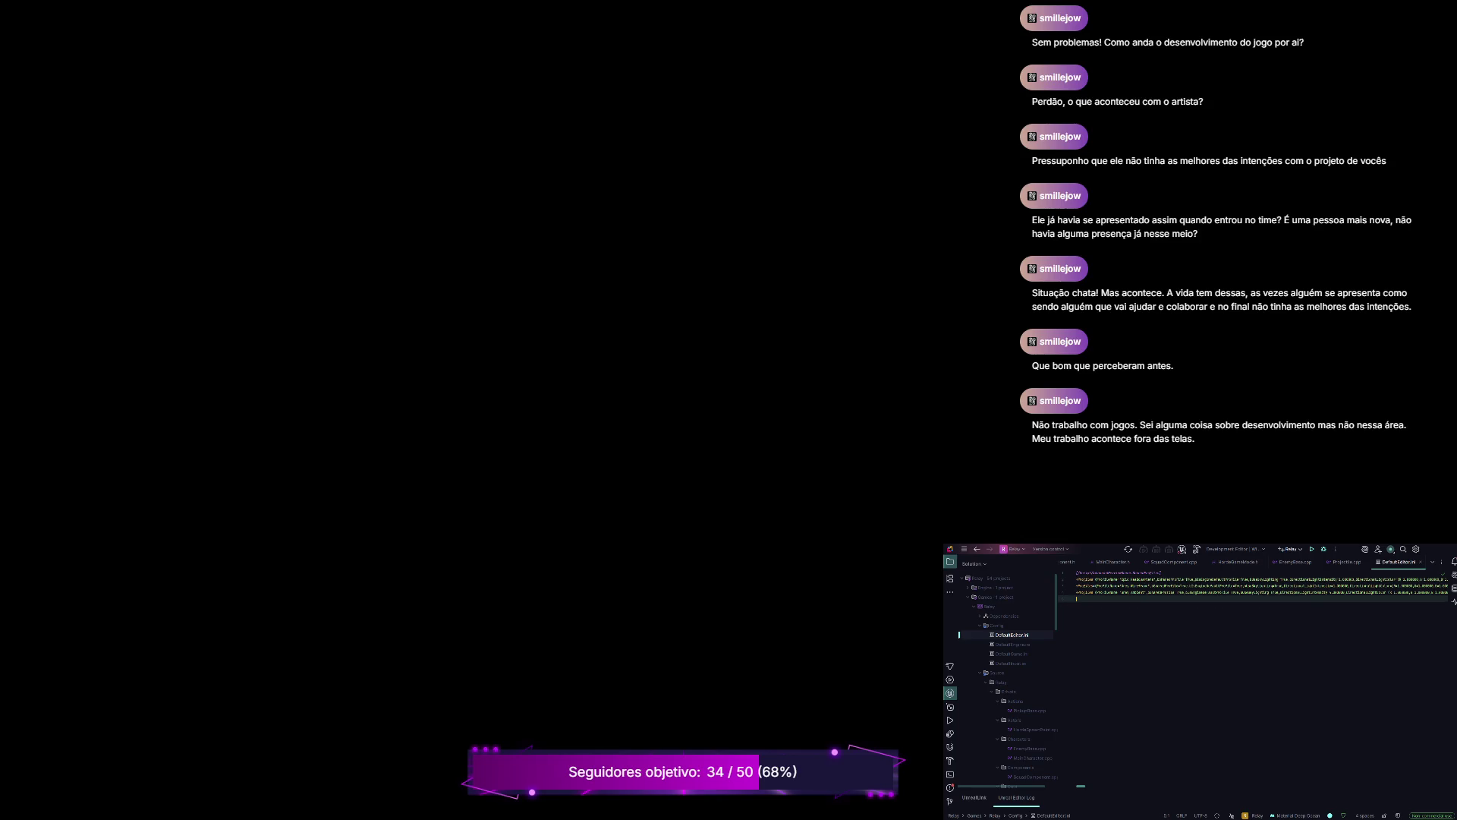
{"action": "key", "text": "BackSpace"}
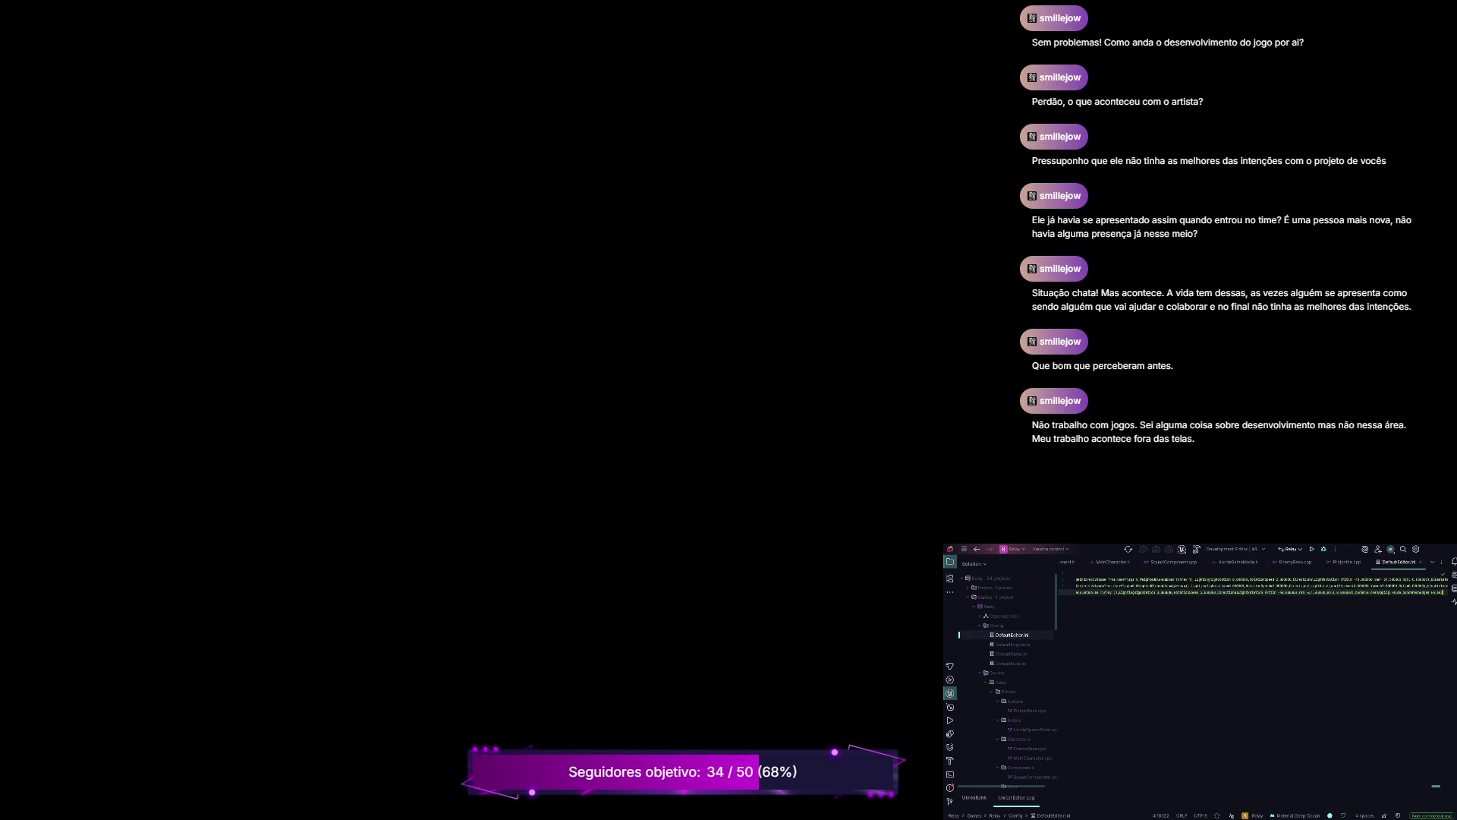
{"action": "key", "text": "ctrl+F4"}
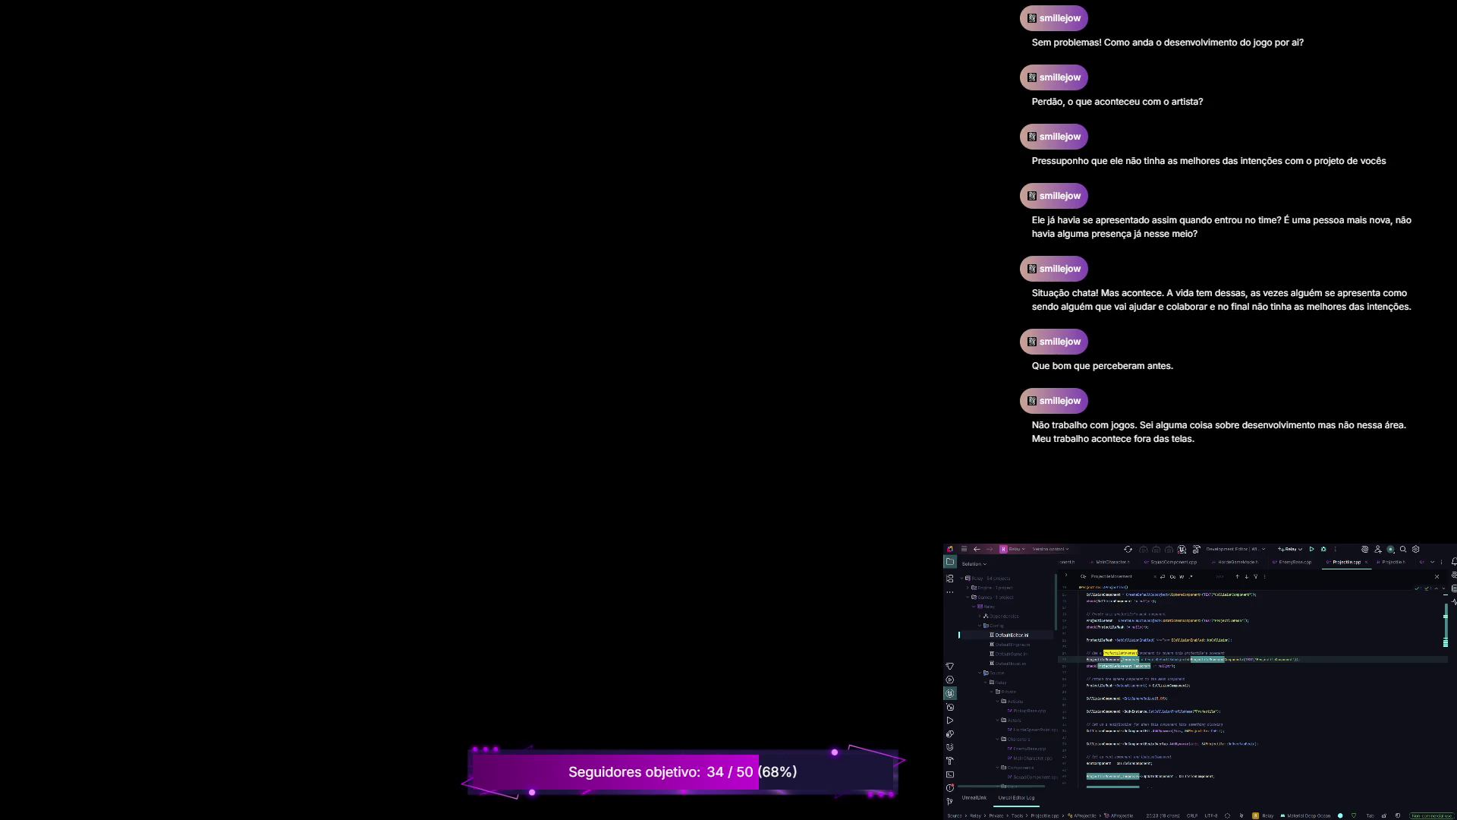
{"action": "left_click", "coordinate": [1081, 672]}
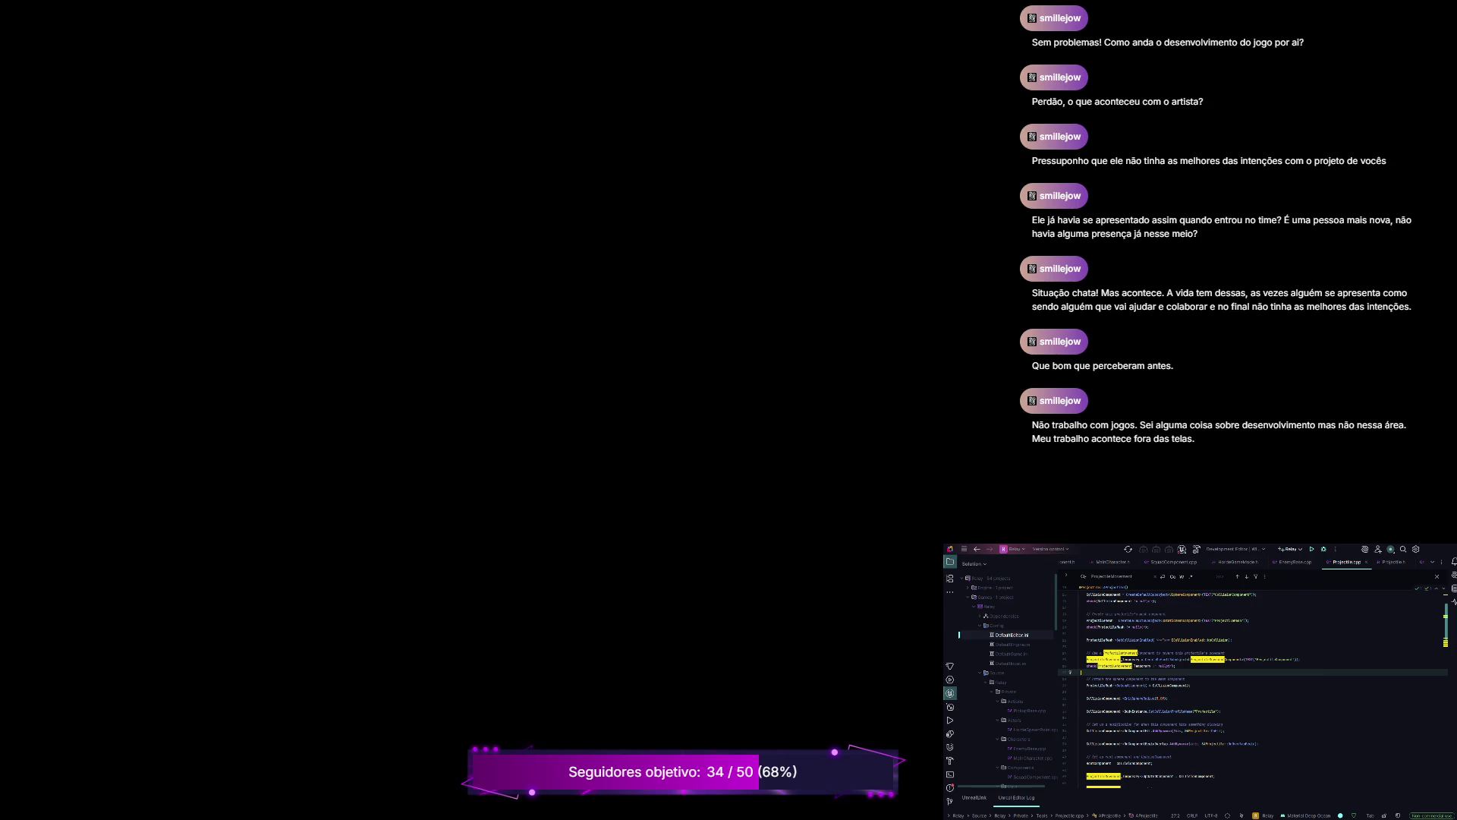
Step: Append Movement to the component's TEXT name string in Projectile.cpp and build the project
{"action": "double_click", "coordinate": [1112, 659]}
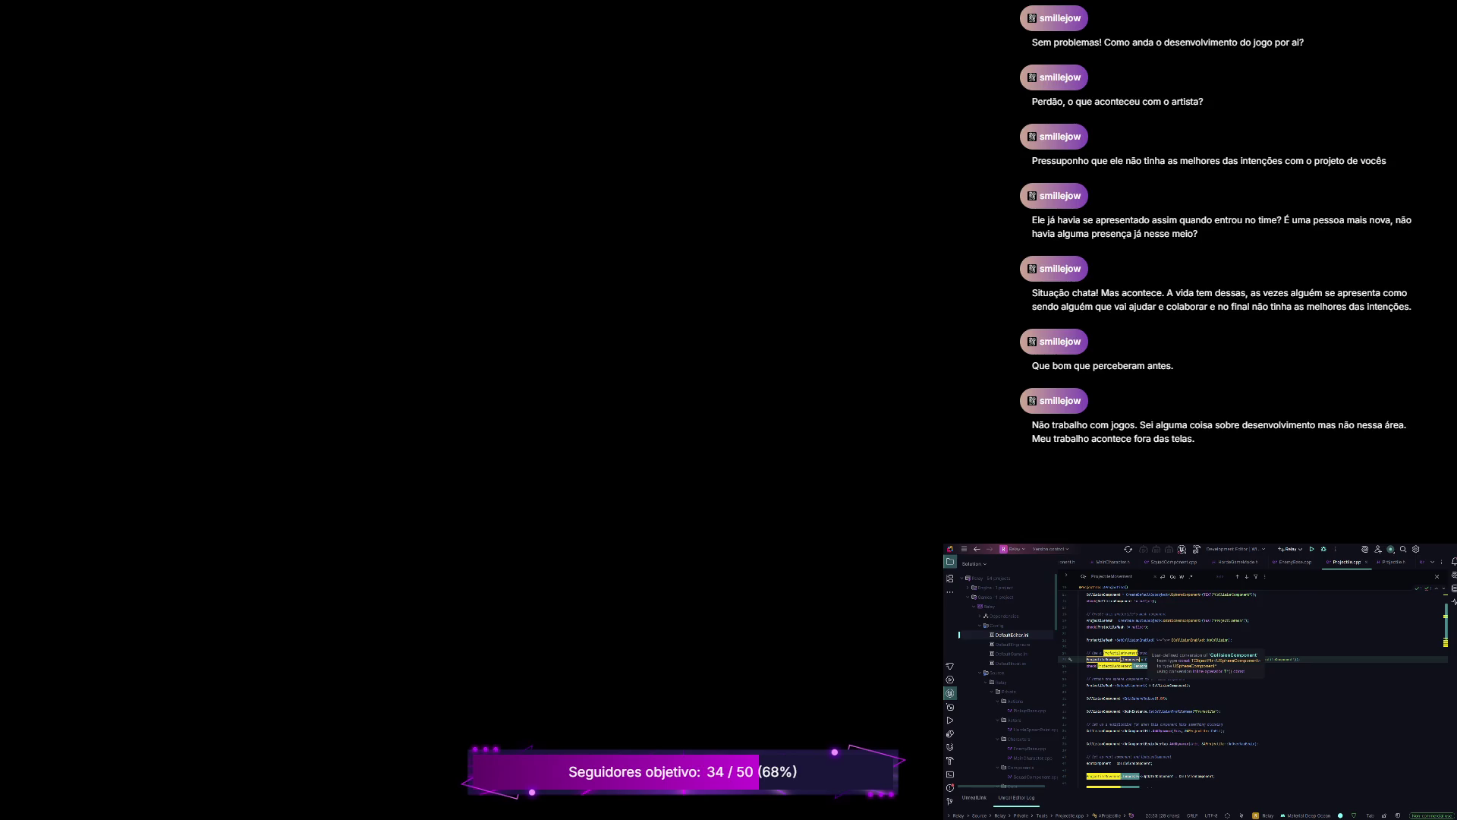
{"action": "double_click", "coordinate": [1104, 658]}
{"action": "left_click", "coordinate": [1275, 658]}
{"action": "type", "text": "Movement"}
{"action": "scroll", "coordinate": [1252, 683], "scroll_direction": "up", "scroll_amount": 2}
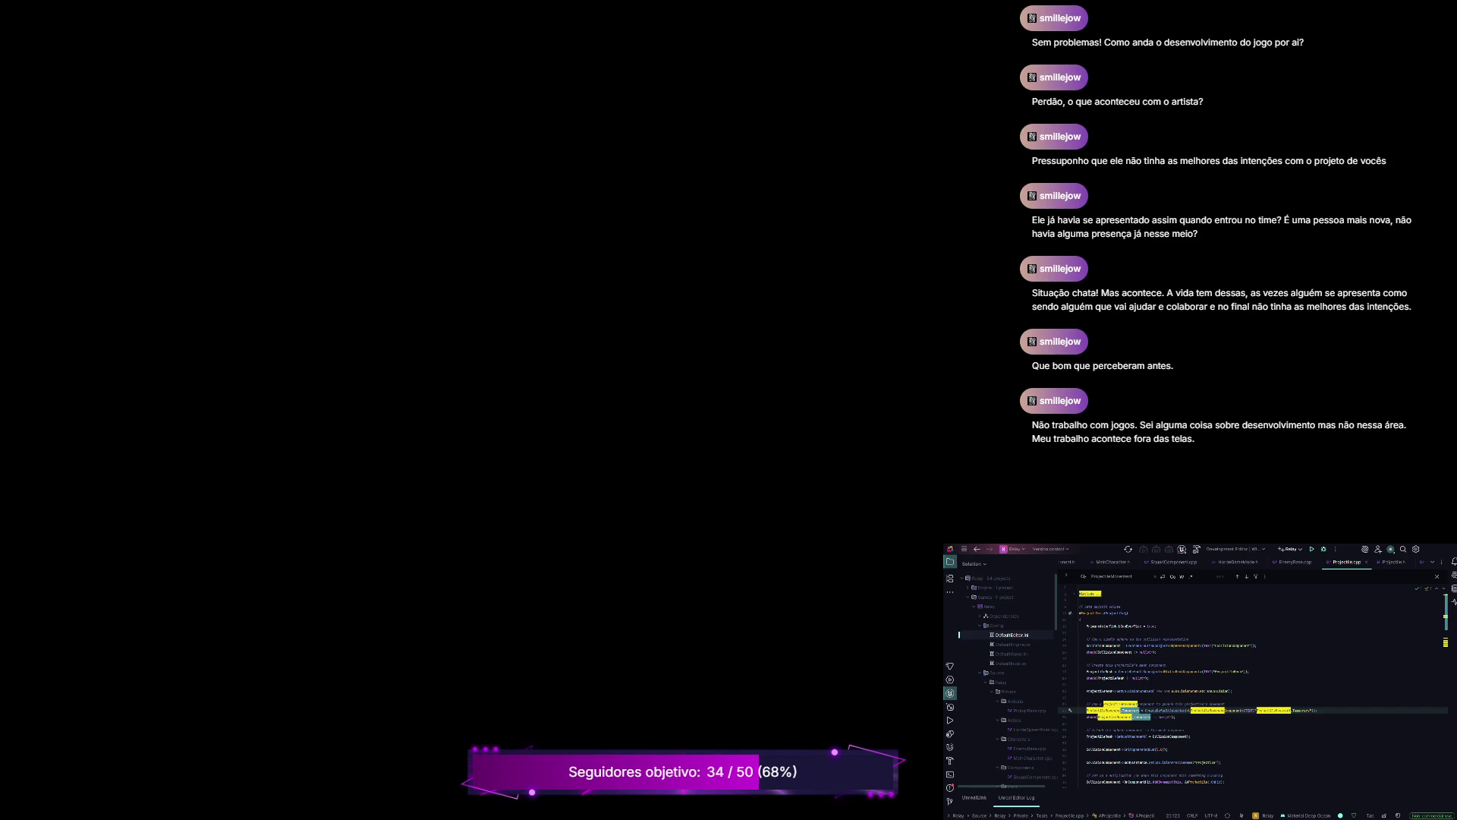
{"action": "left_click", "coordinate": [1196, 548]}
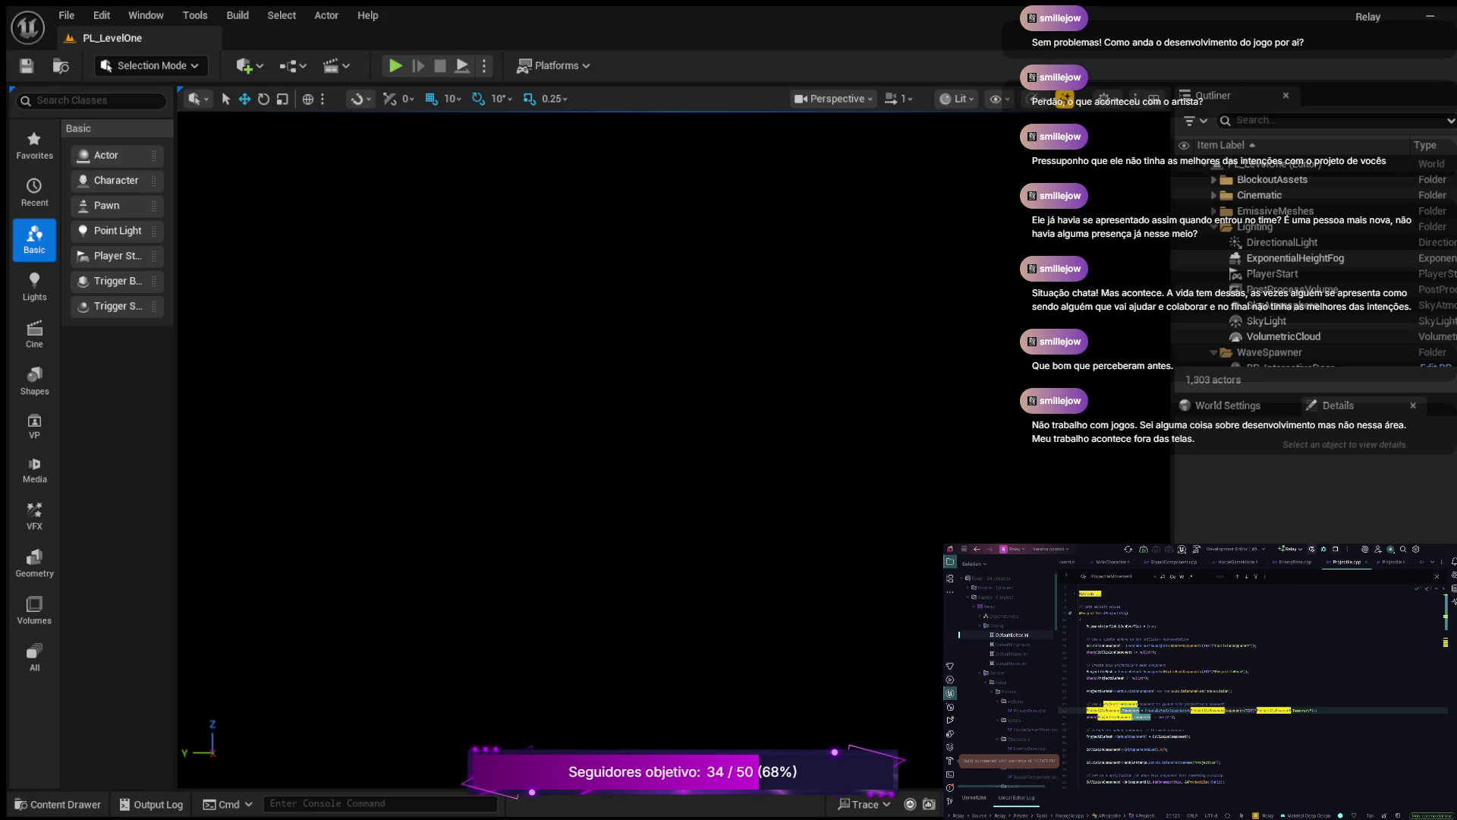
Step: Switch to the BP_Projectile editor, widen its side panels and select Projectile Movement Temporary
{"action": "key", "text": "alt+Tab"}
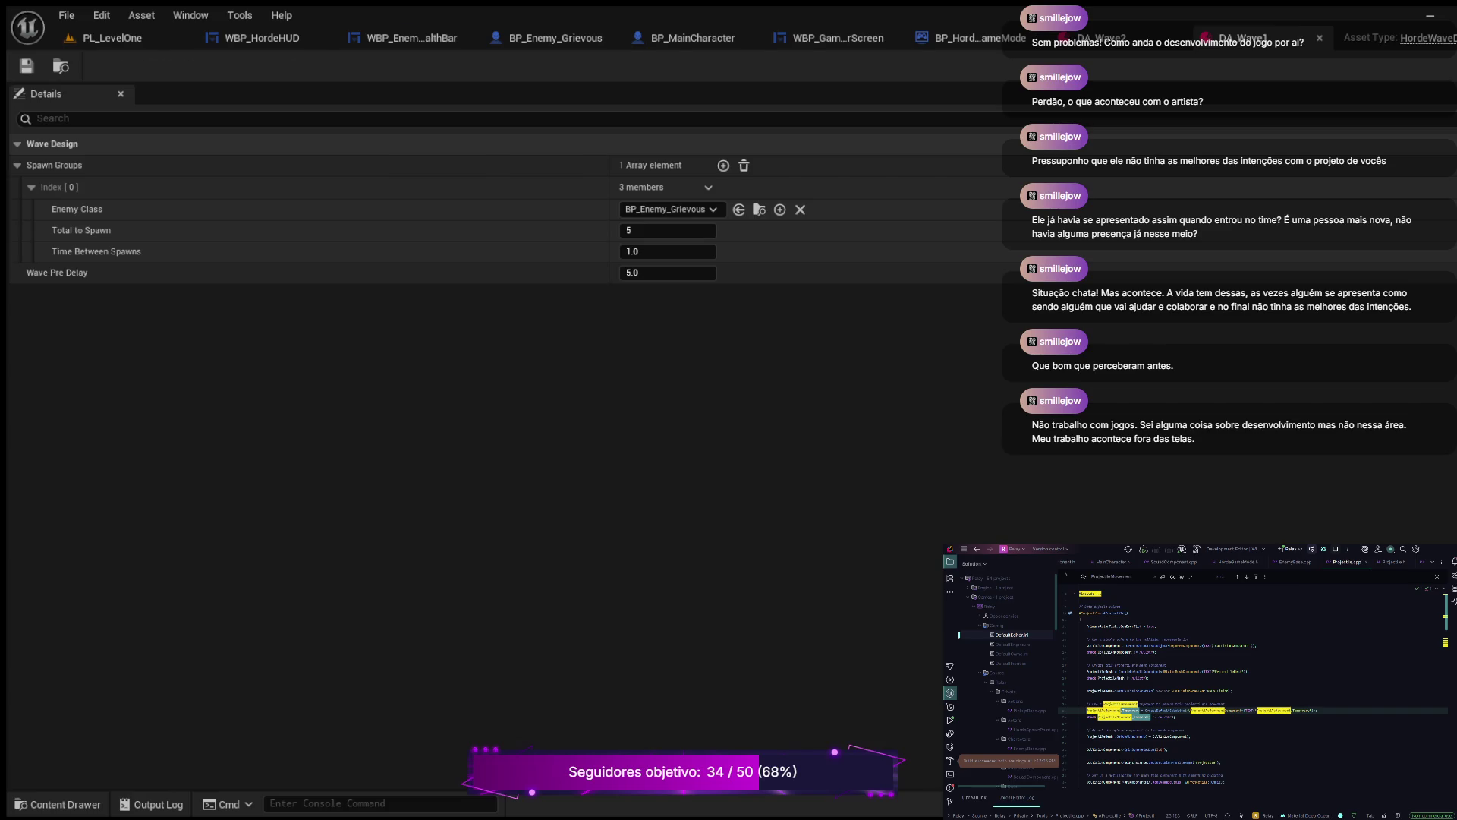
{"action": "key", "text": "alt+Tab"}
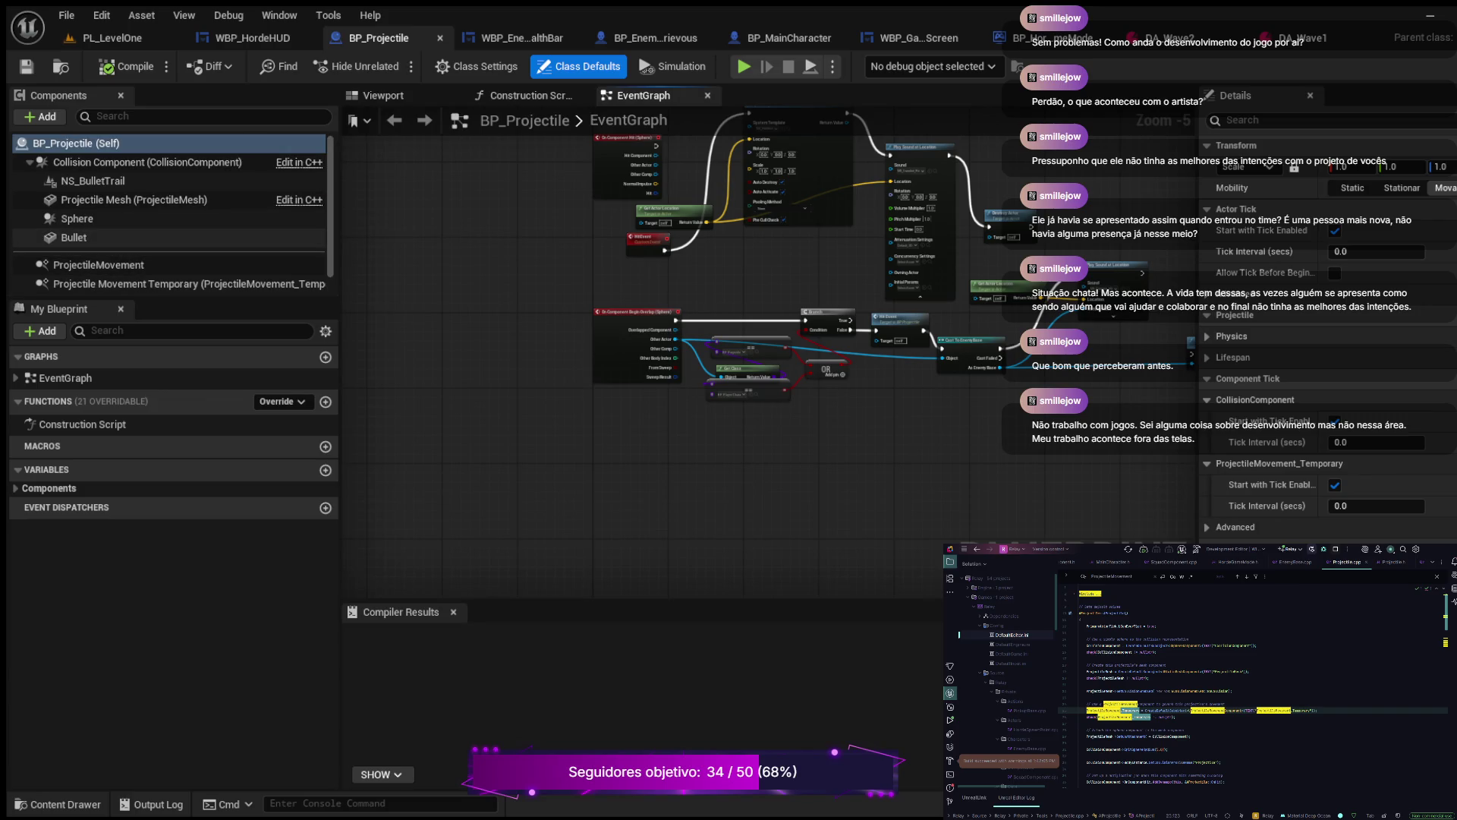
{"action": "scroll", "coordinate": [152, 237], "scroll_direction": "down", "scroll_amount": 1}
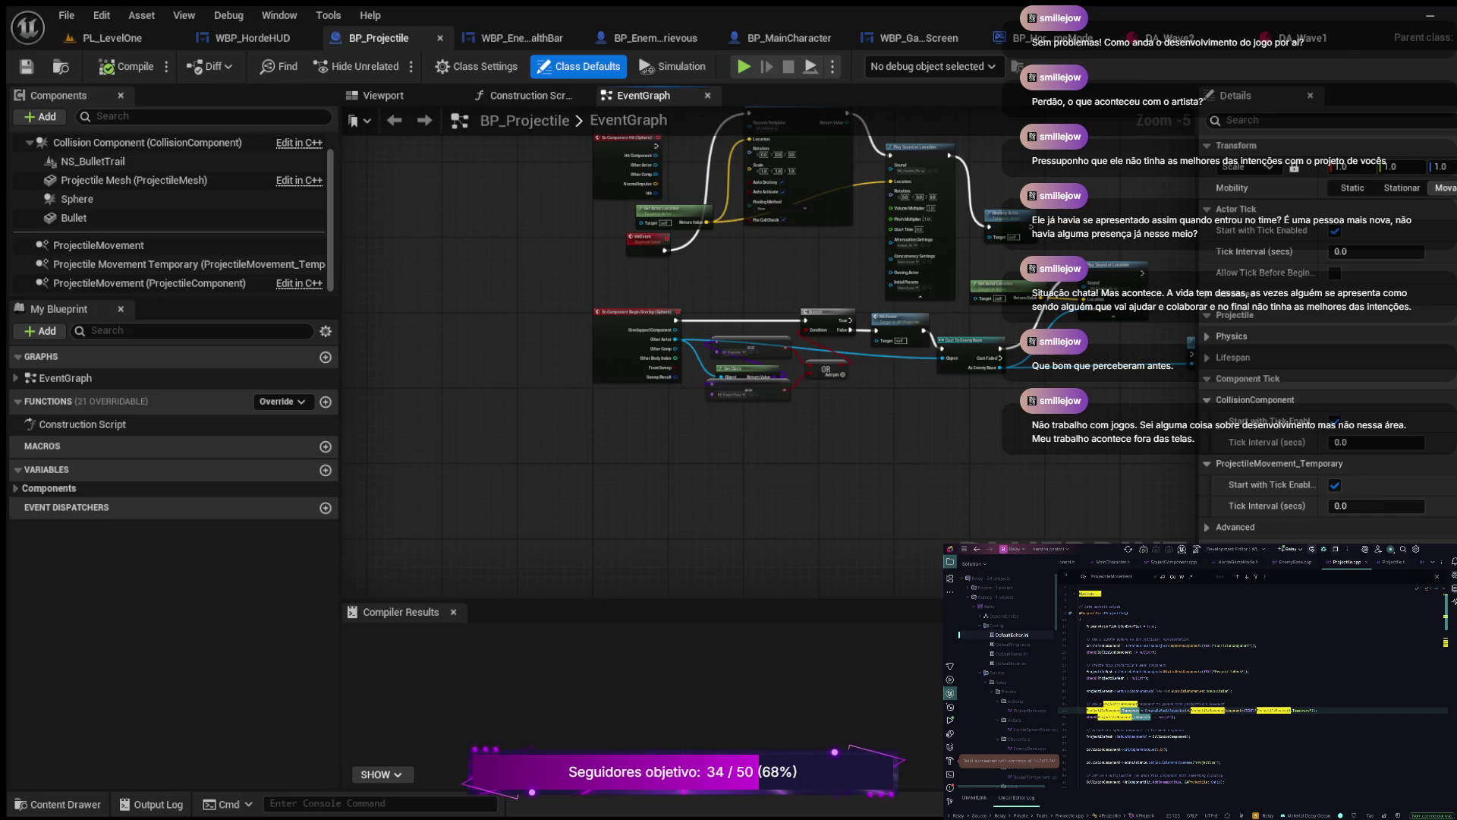
{"action": "left_click_drag", "start_coordinate": [340, 531], "coordinate": [470, 531]}
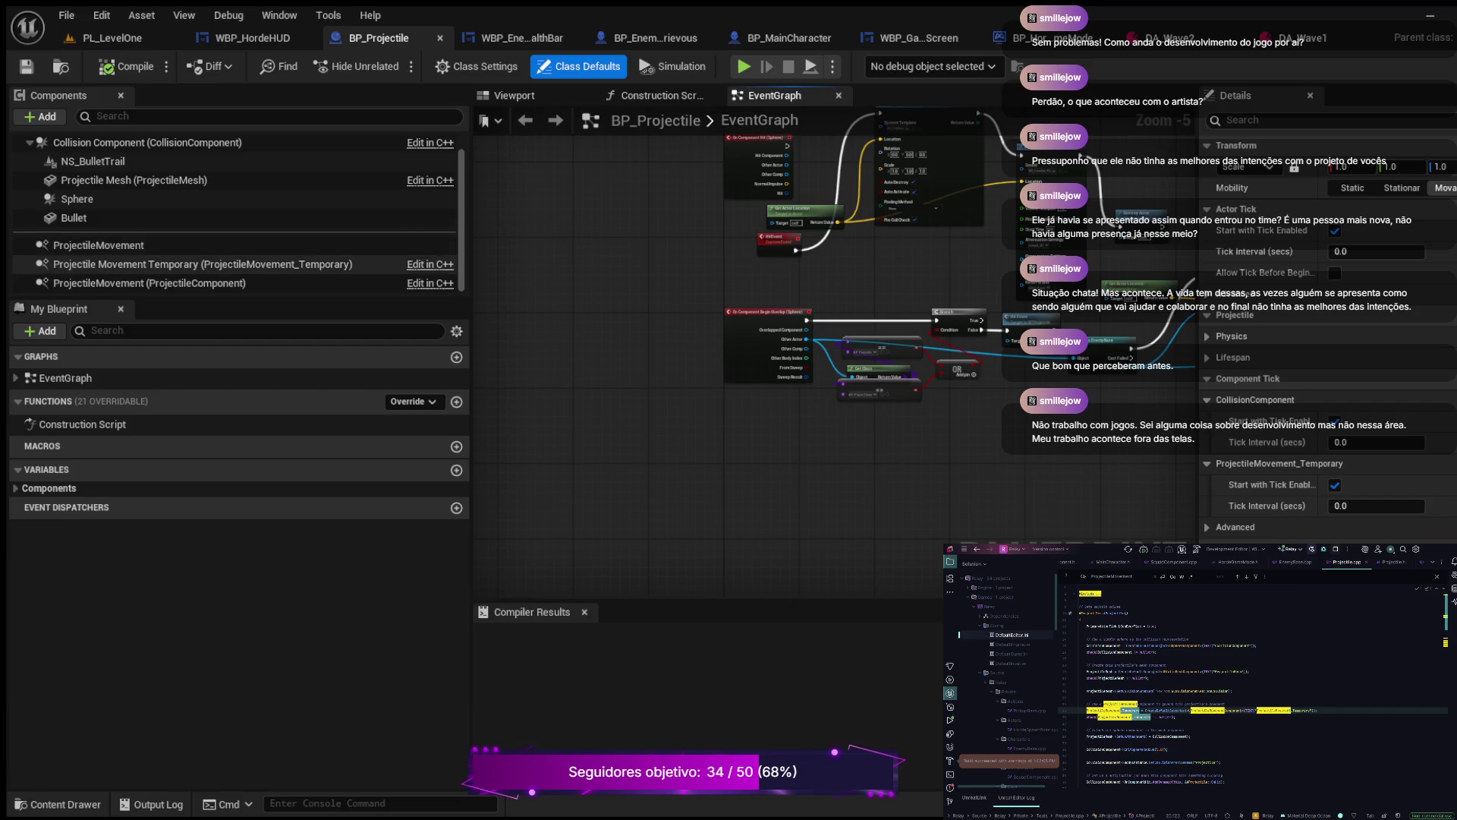
{"action": "left_click", "coordinate": [152, 264]}
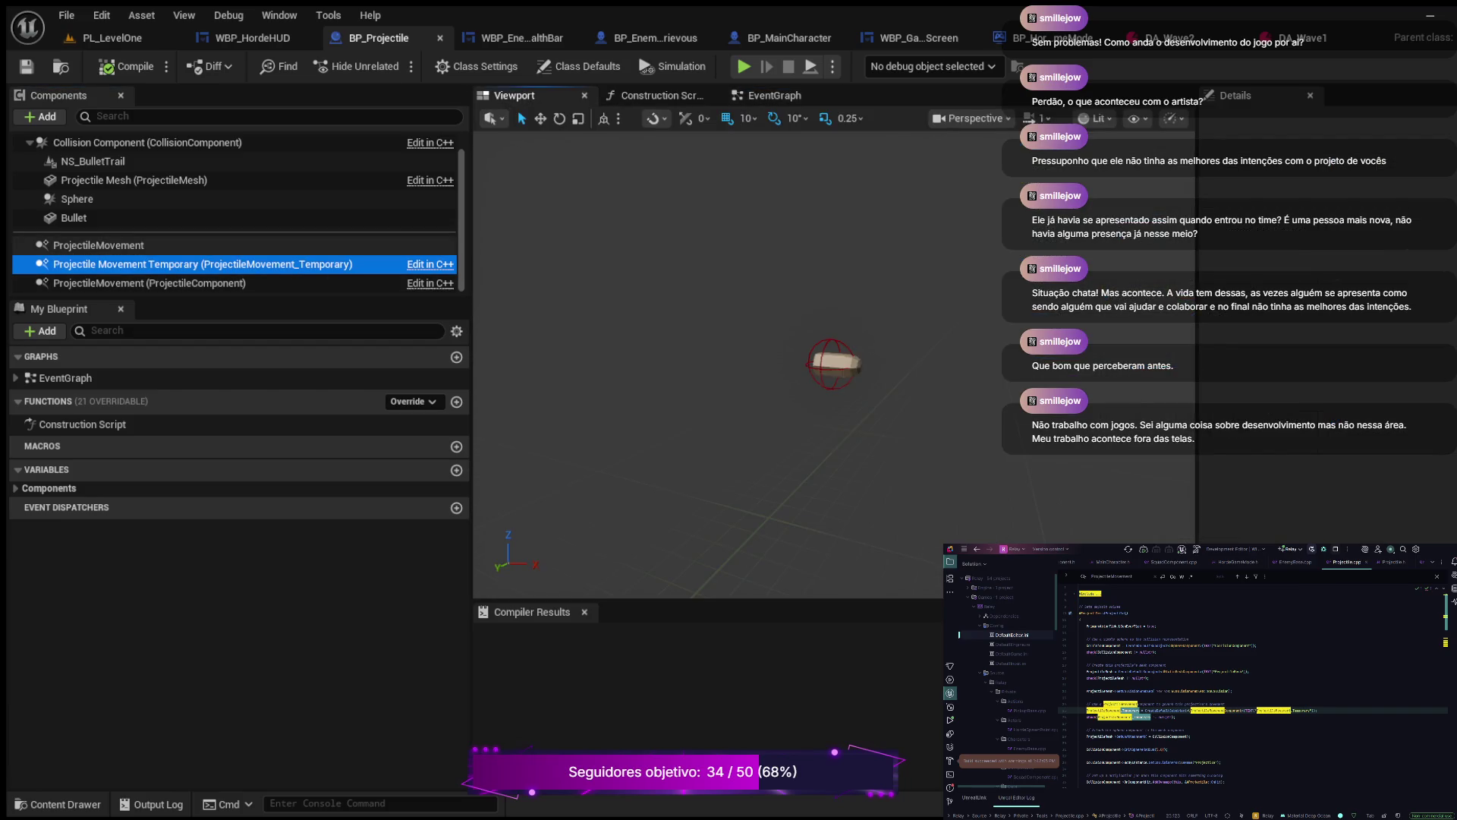
{"action": "left_click", "coordinate": [99, 245]}
{"action": "left_click", "coordinate": [148, 283]}
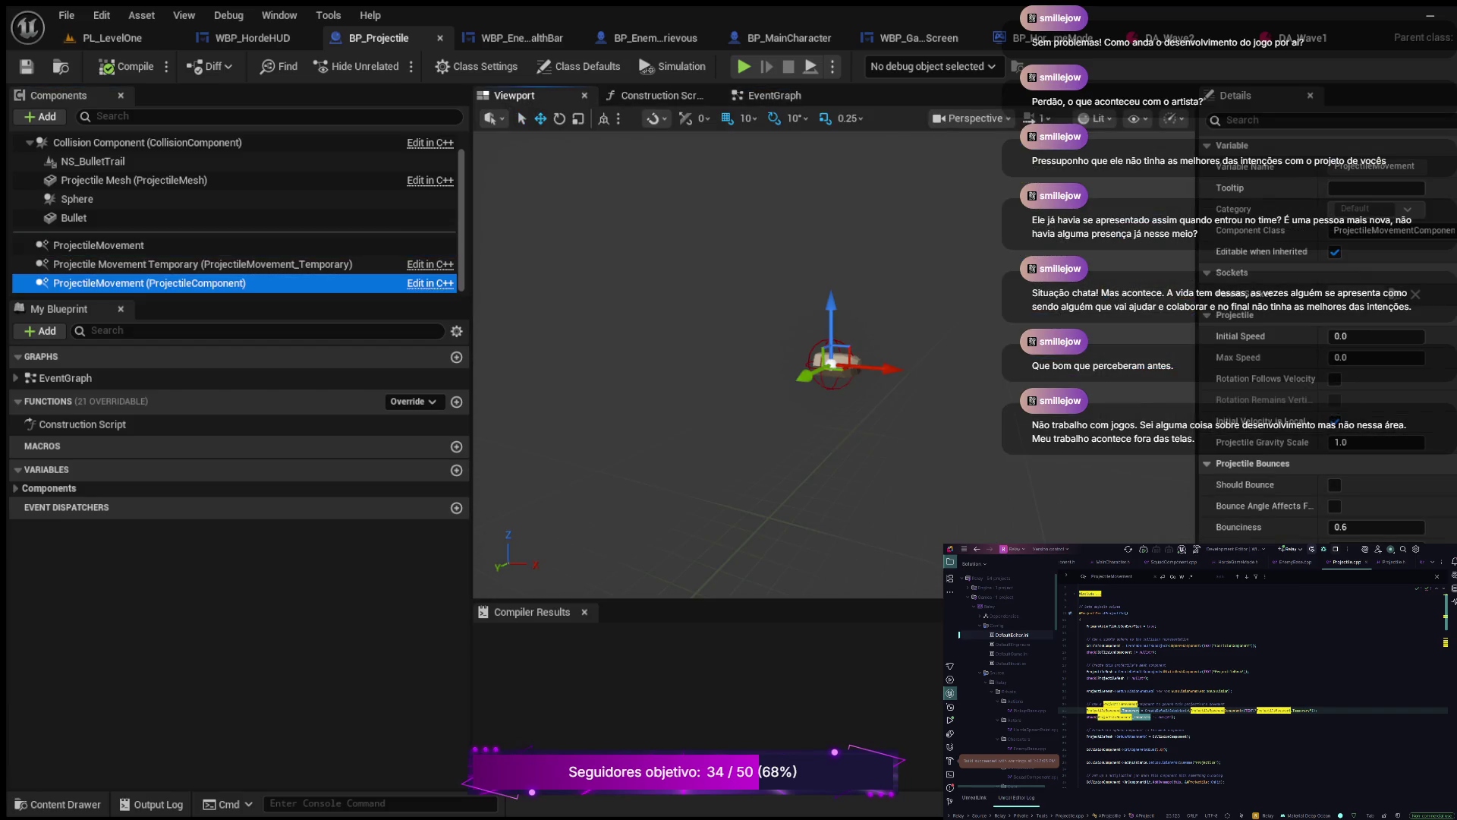
{"action": "left_click", "coordinate": [98, 246]}
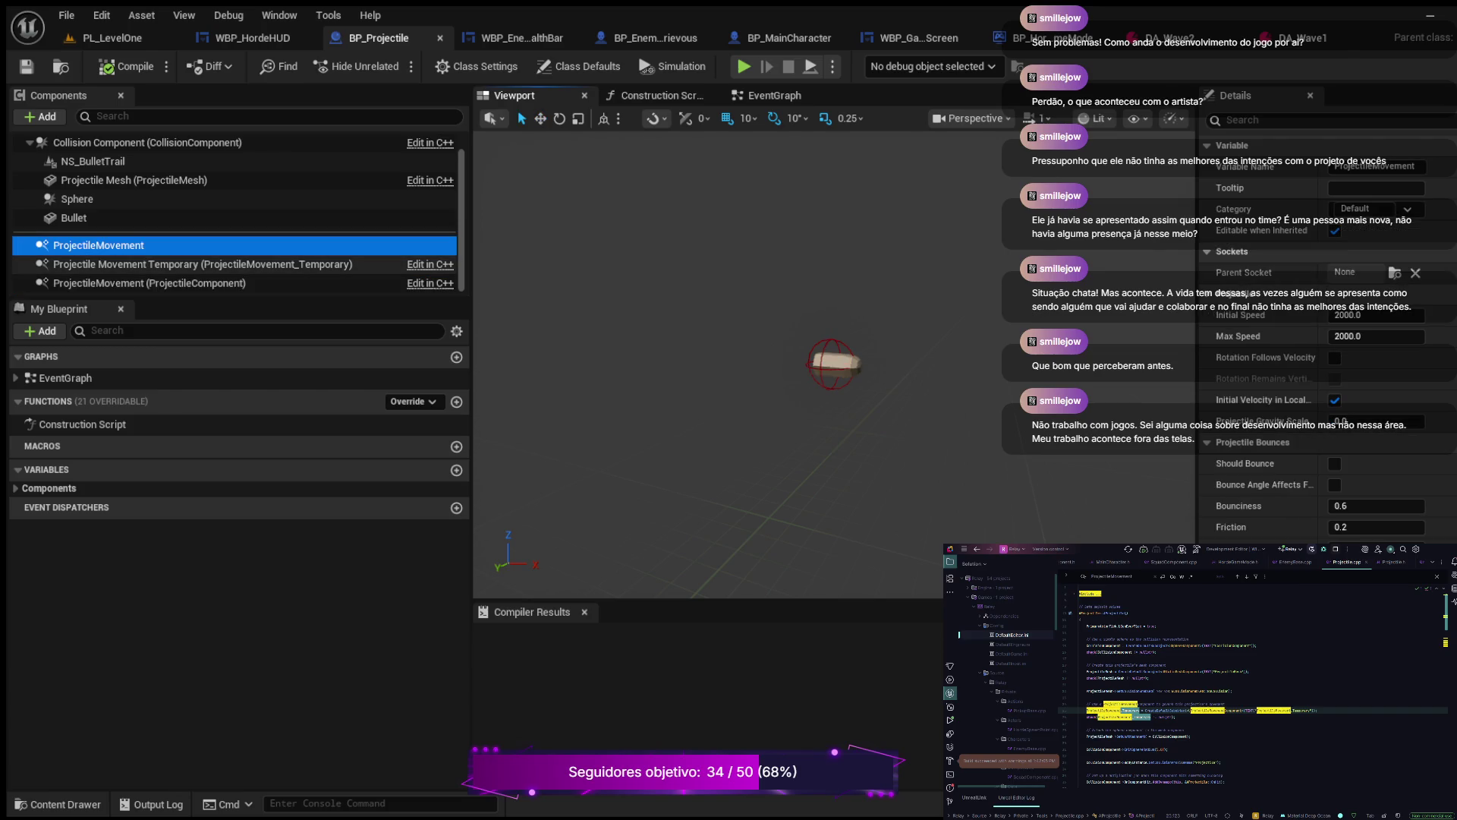
{"action": "left_click", "coordinate": [203, 264]}
{"action": "left_click", "coordinate": [149, 283]}
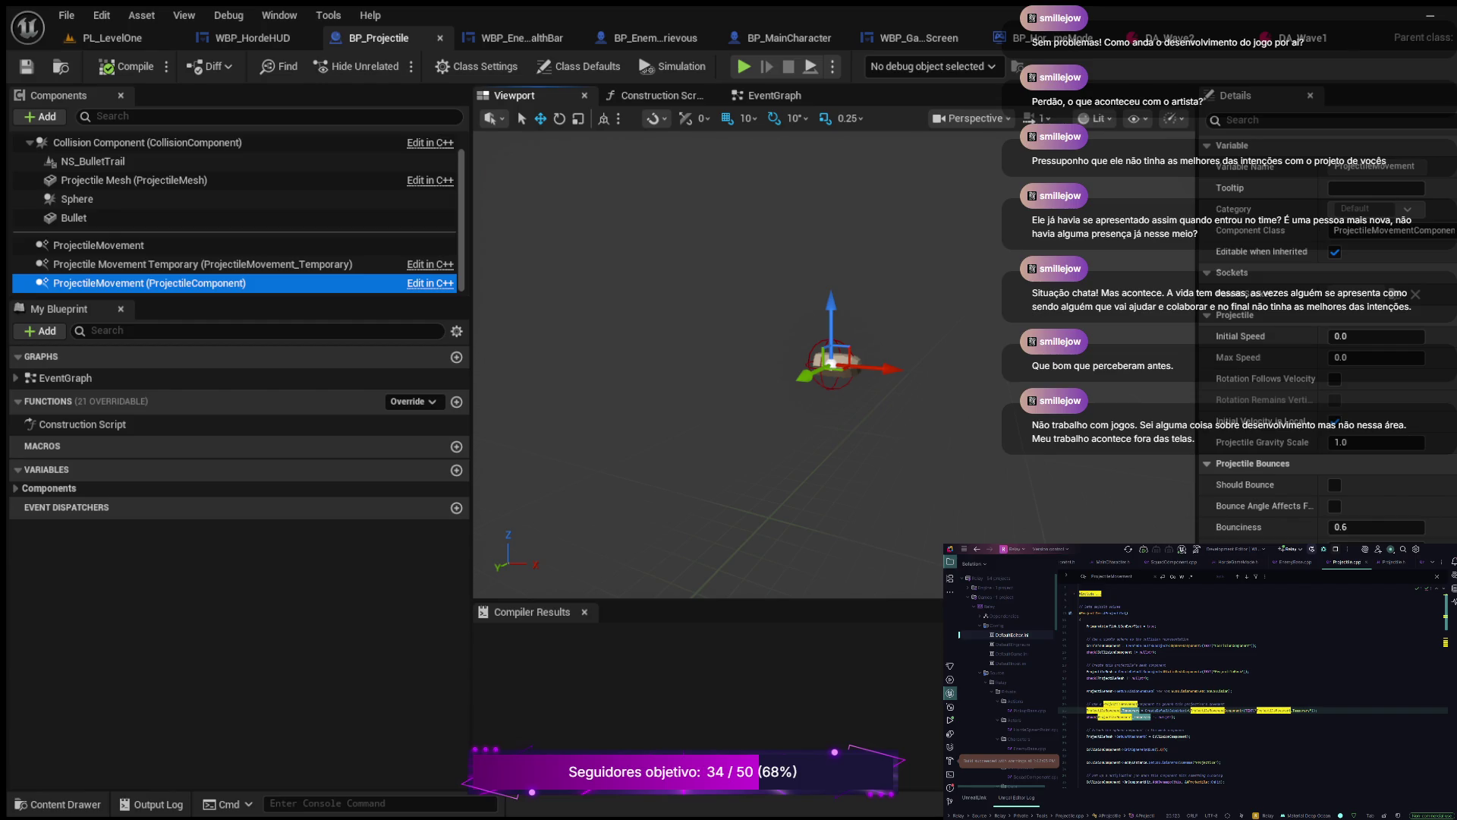
{"action": "left_click", "coordinate": [99, 244]}
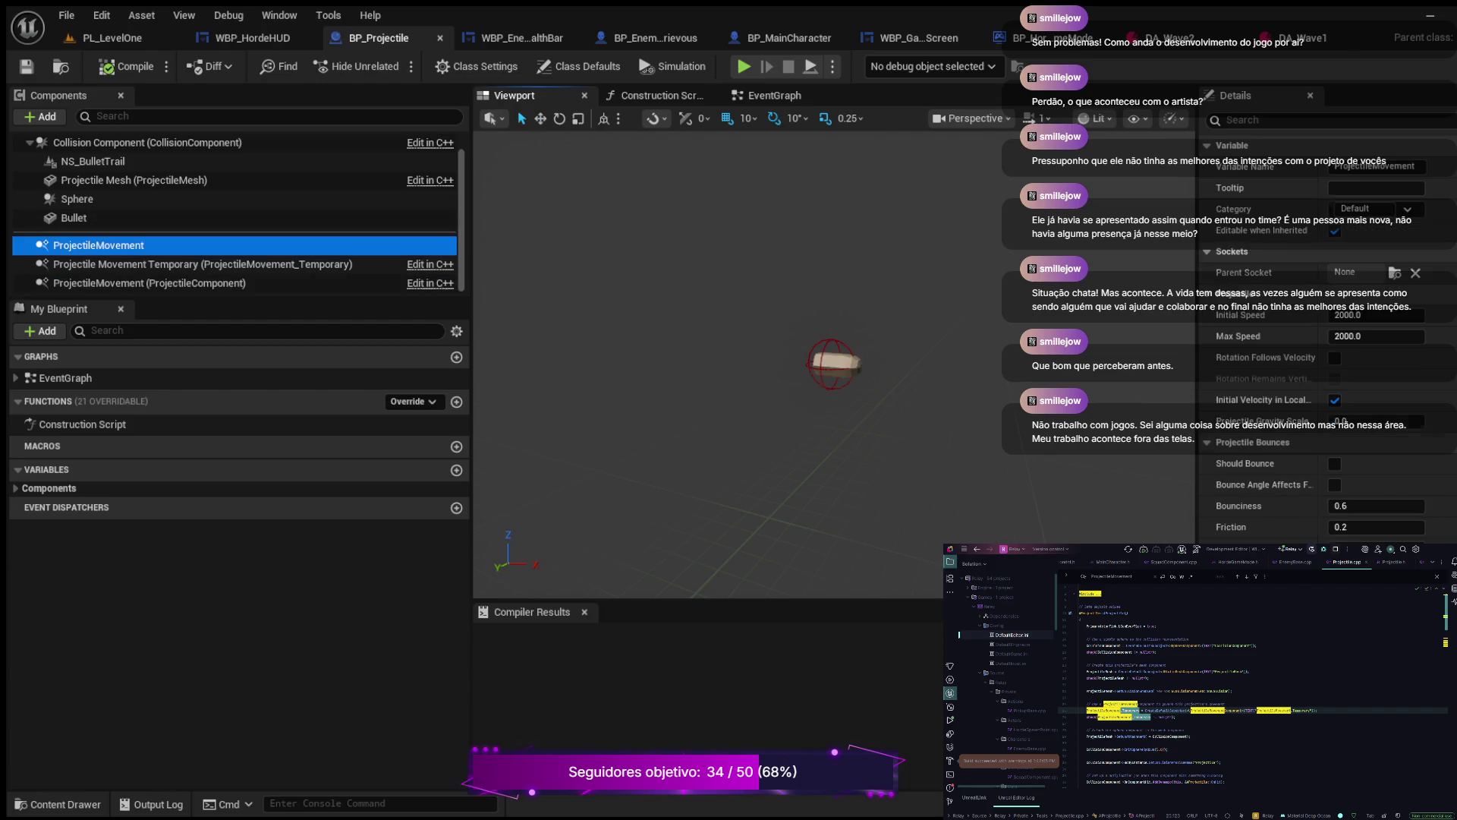
{"action": "left_click", "coordinate": [152, 264]}
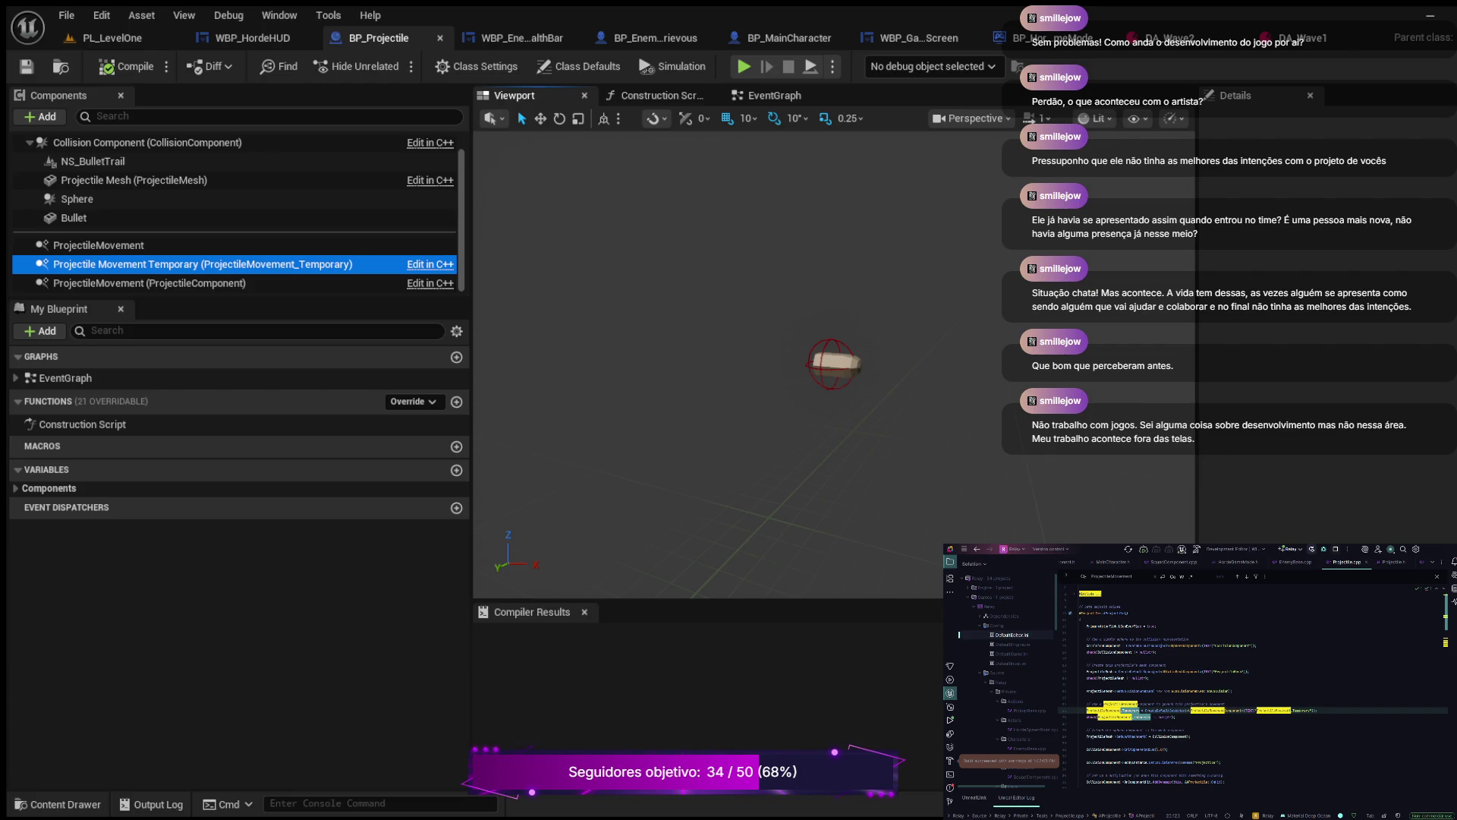
{"action": "scroll", "coordinate": [833, 363], "scroll_direction": "down", "scroll_amount": 2}
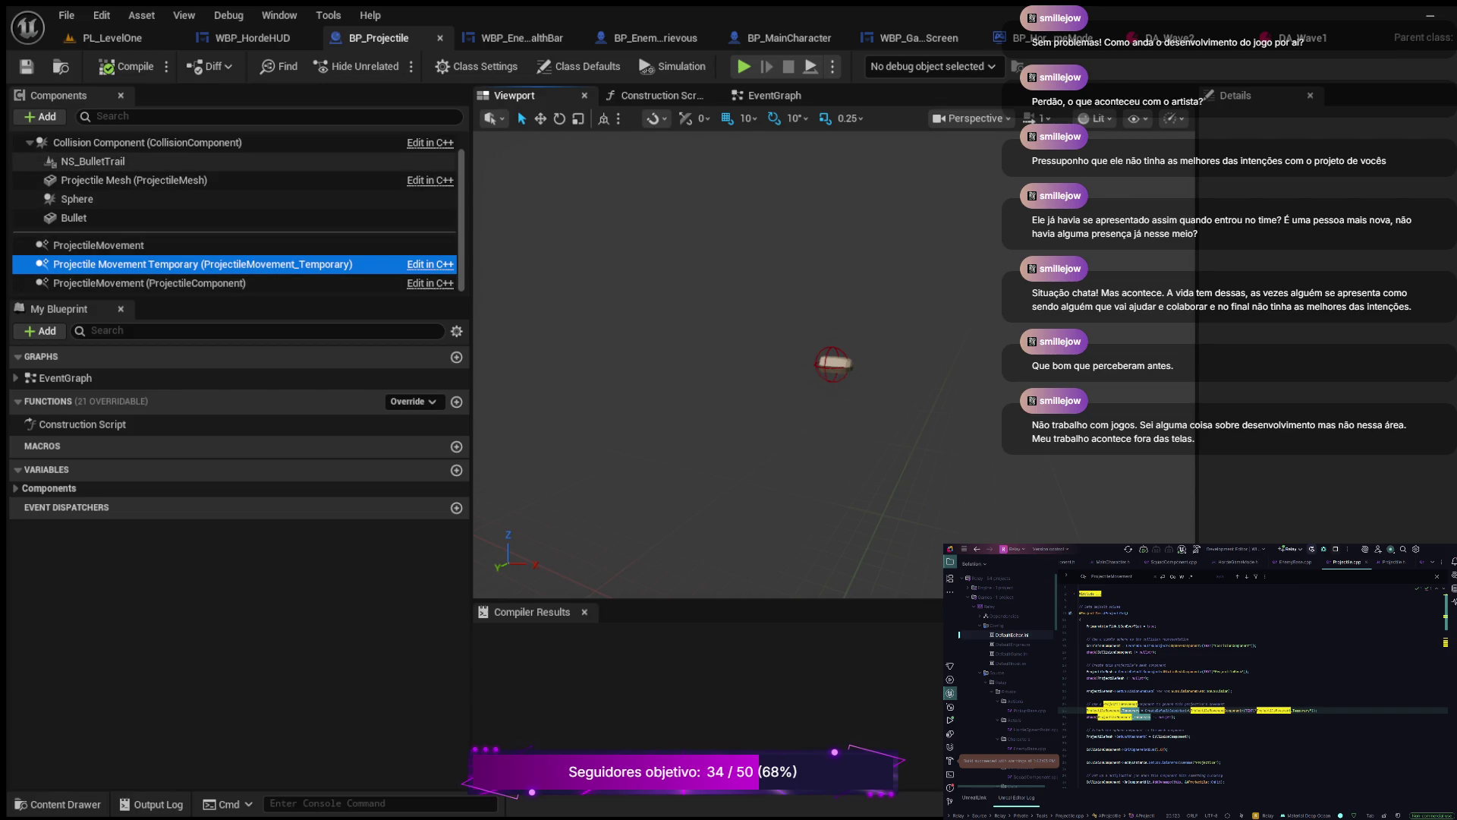
{"action": "left_click", "coordinate": [92, 161]}
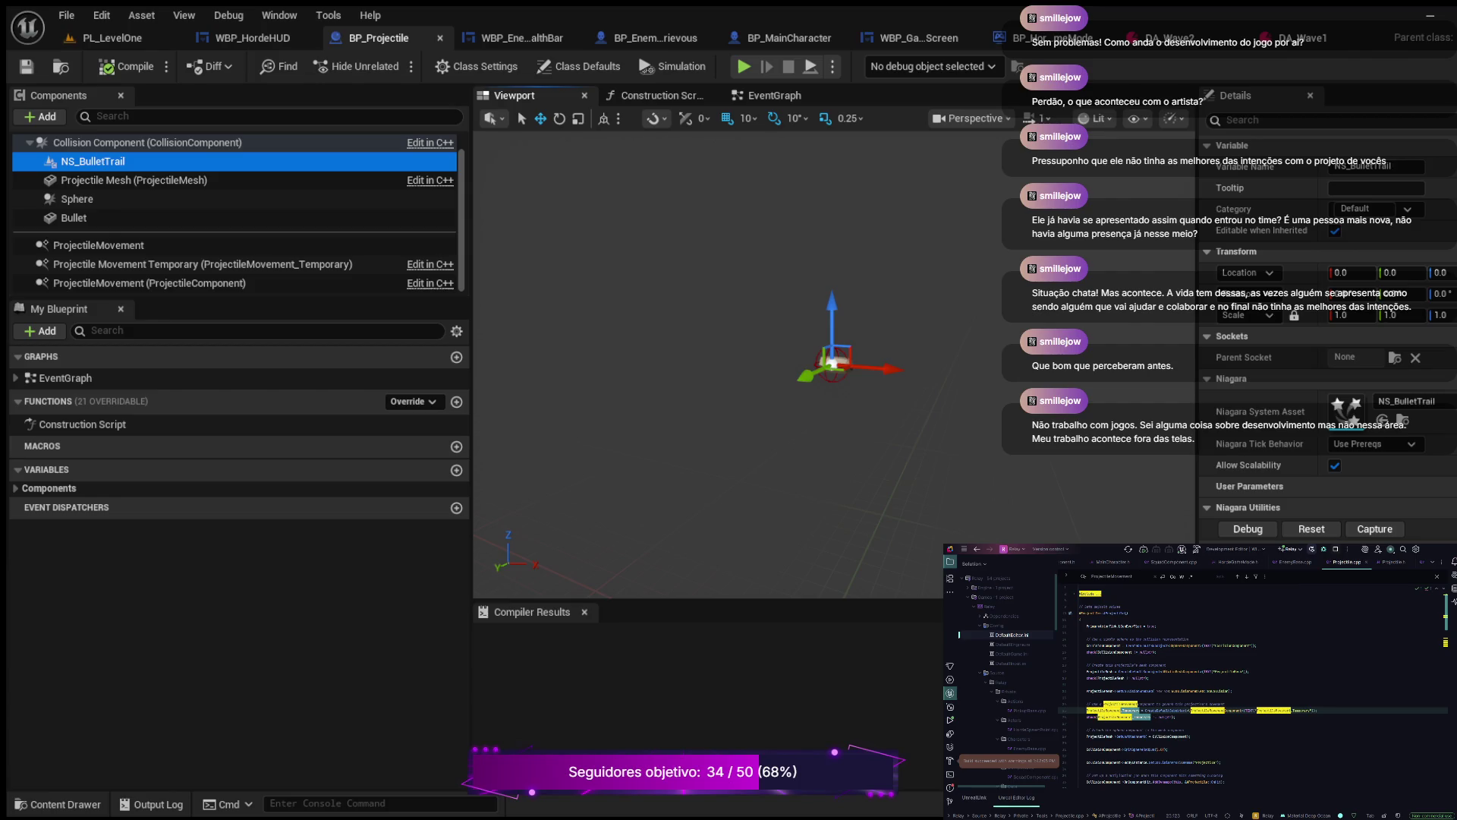
{"action": "left_click", "coordinate": [73, 217]}
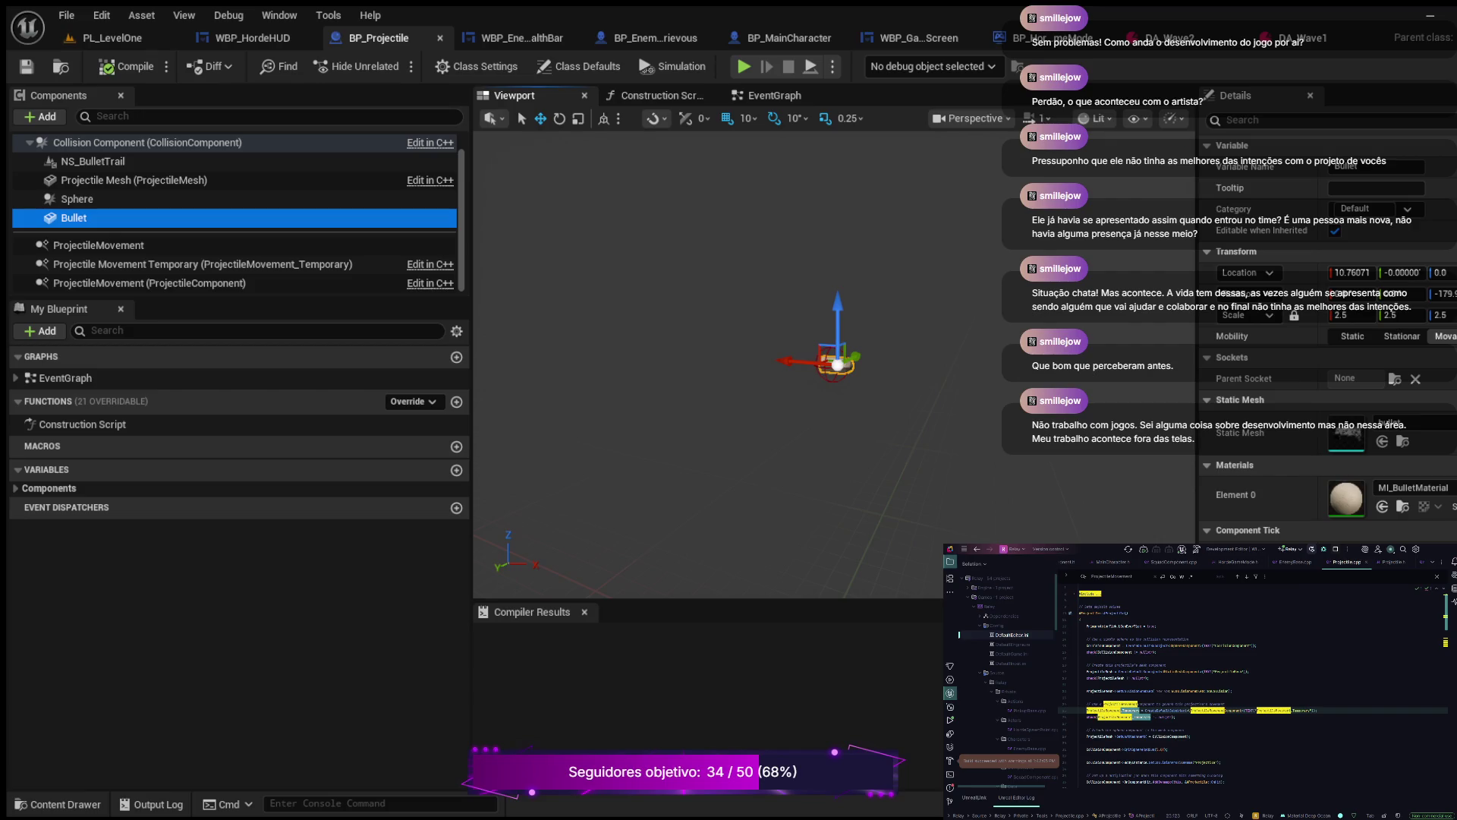
{"action": "left_click", "coordinate": [77, 199]}
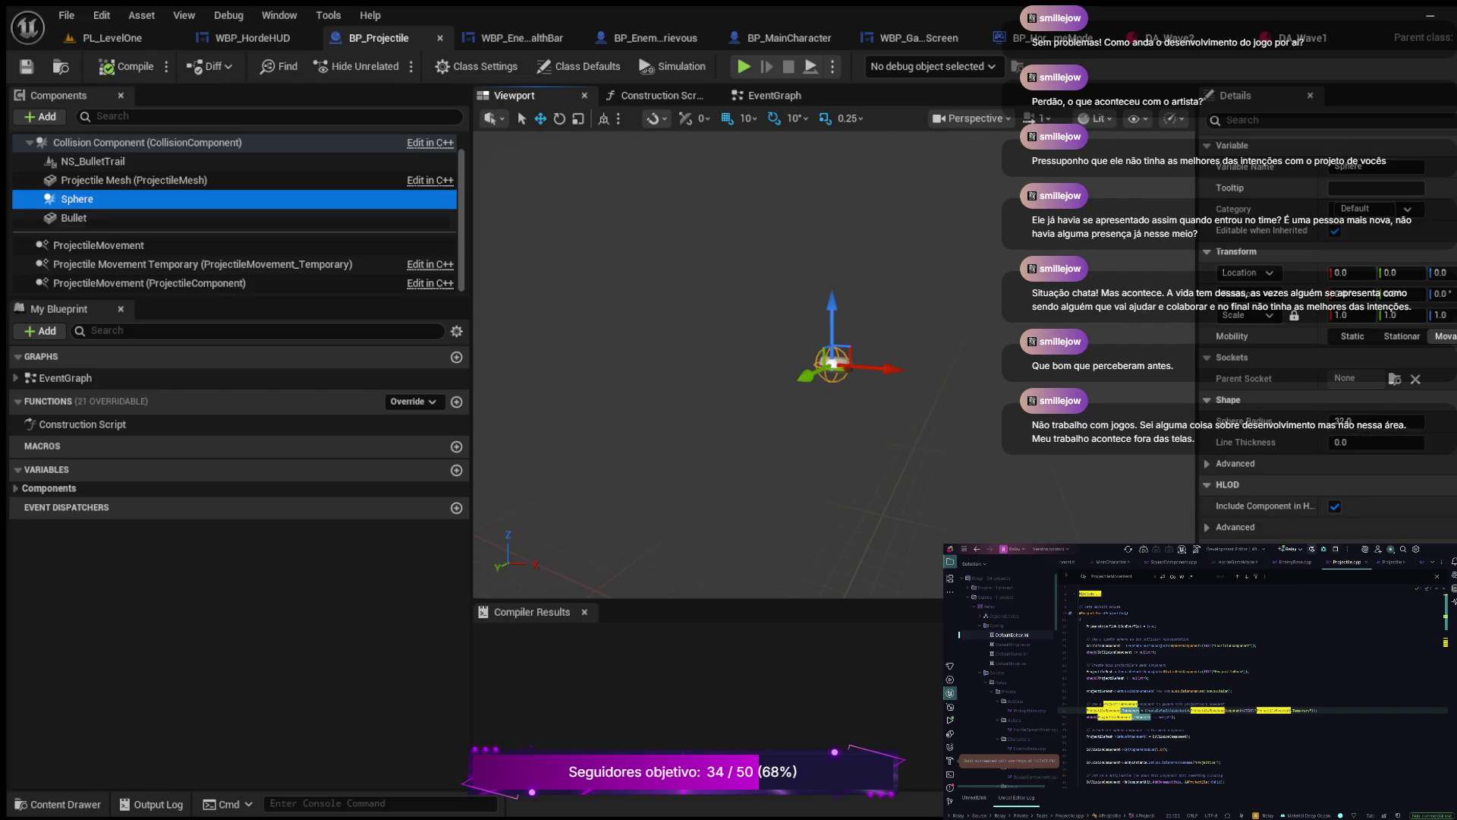
{"action": "left_click", "coordinate": [93, 161]}
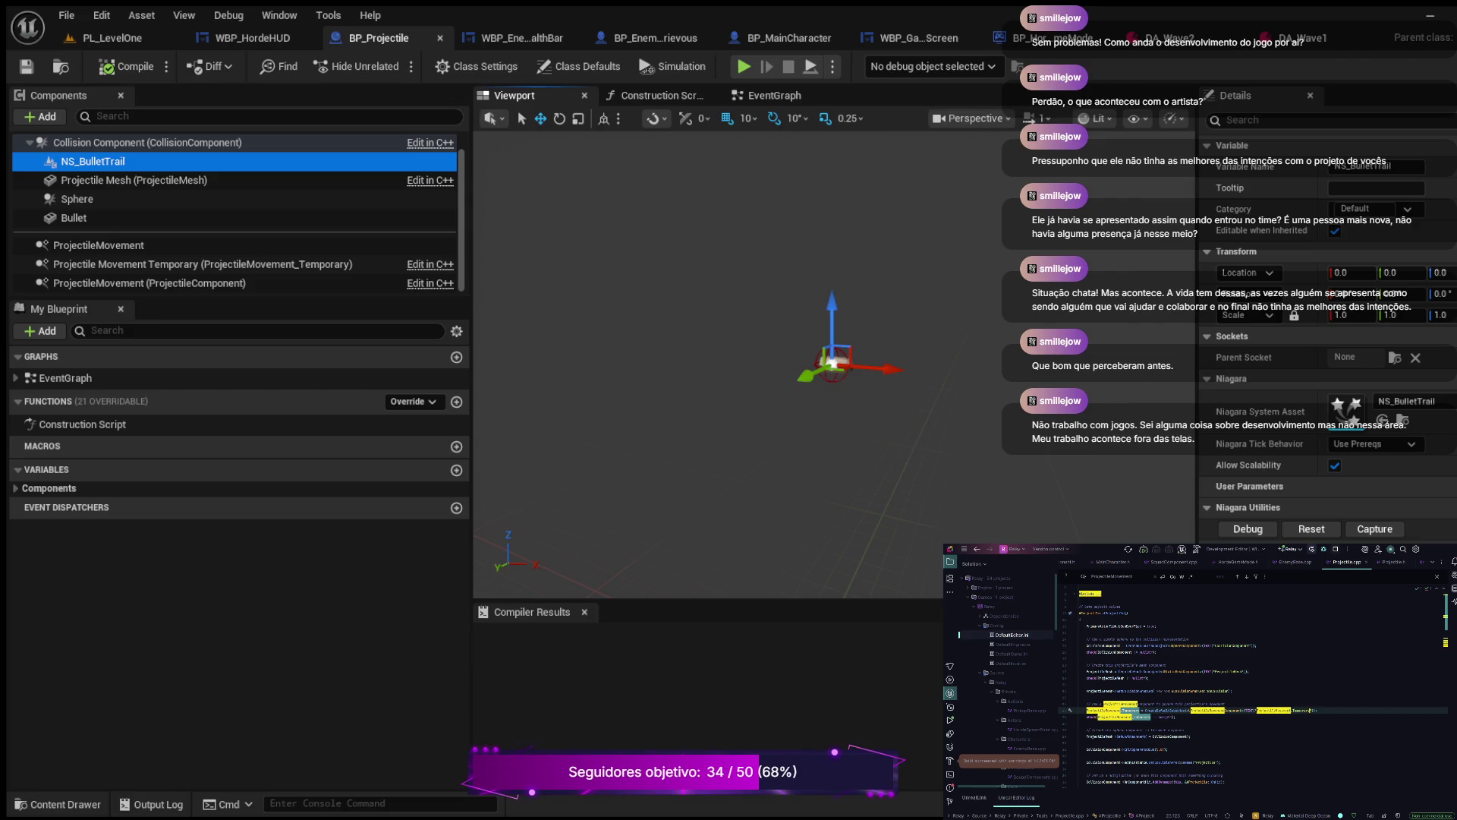
{"action": "key", "text": "Return"}
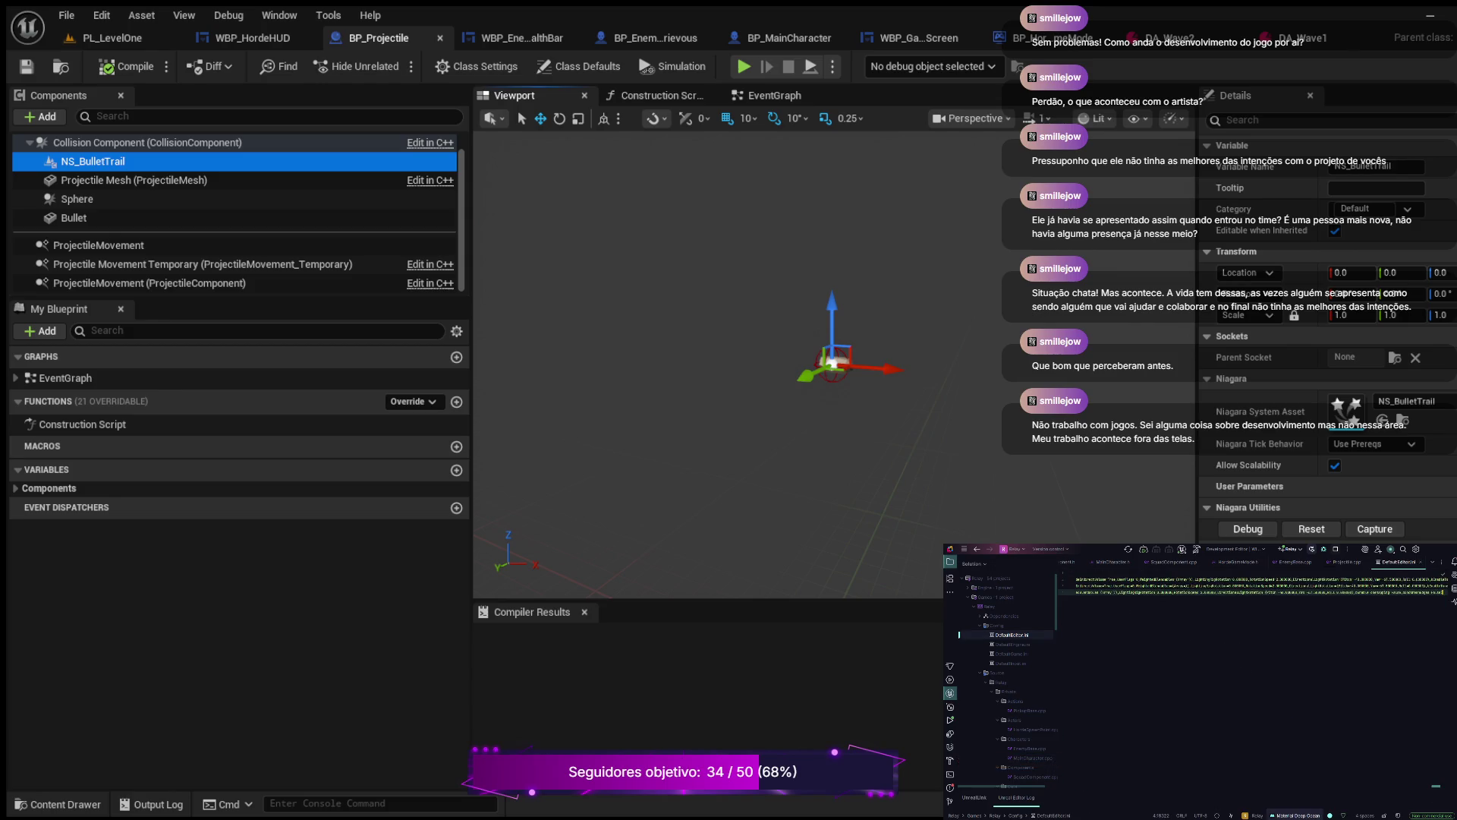
{"action": "scroll", "coordinate": [1252, 584], "scroll_direction": "left", "scroll_amount": 10}
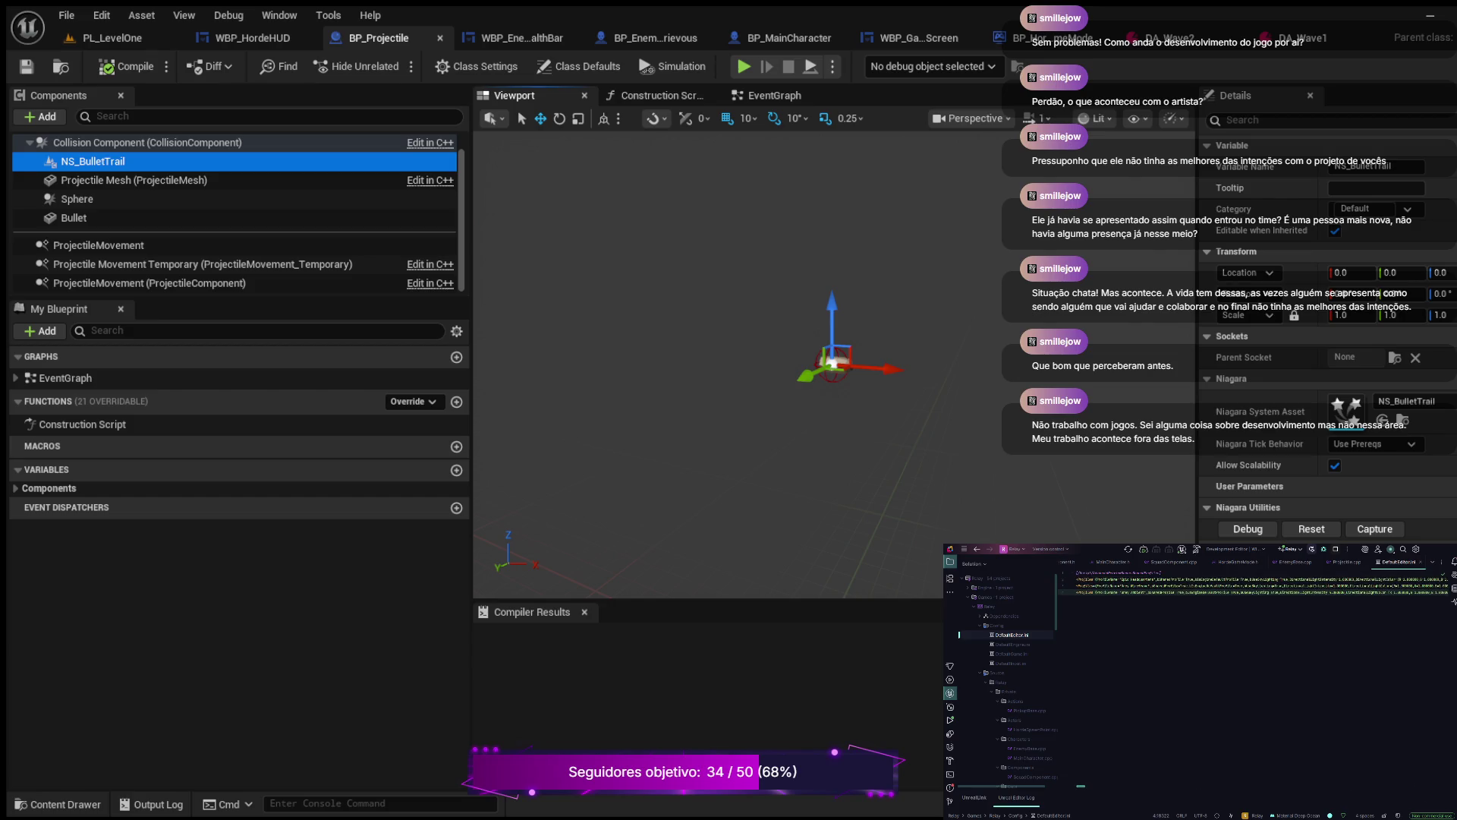
{"action": "key", "text": "ctrl+f"}
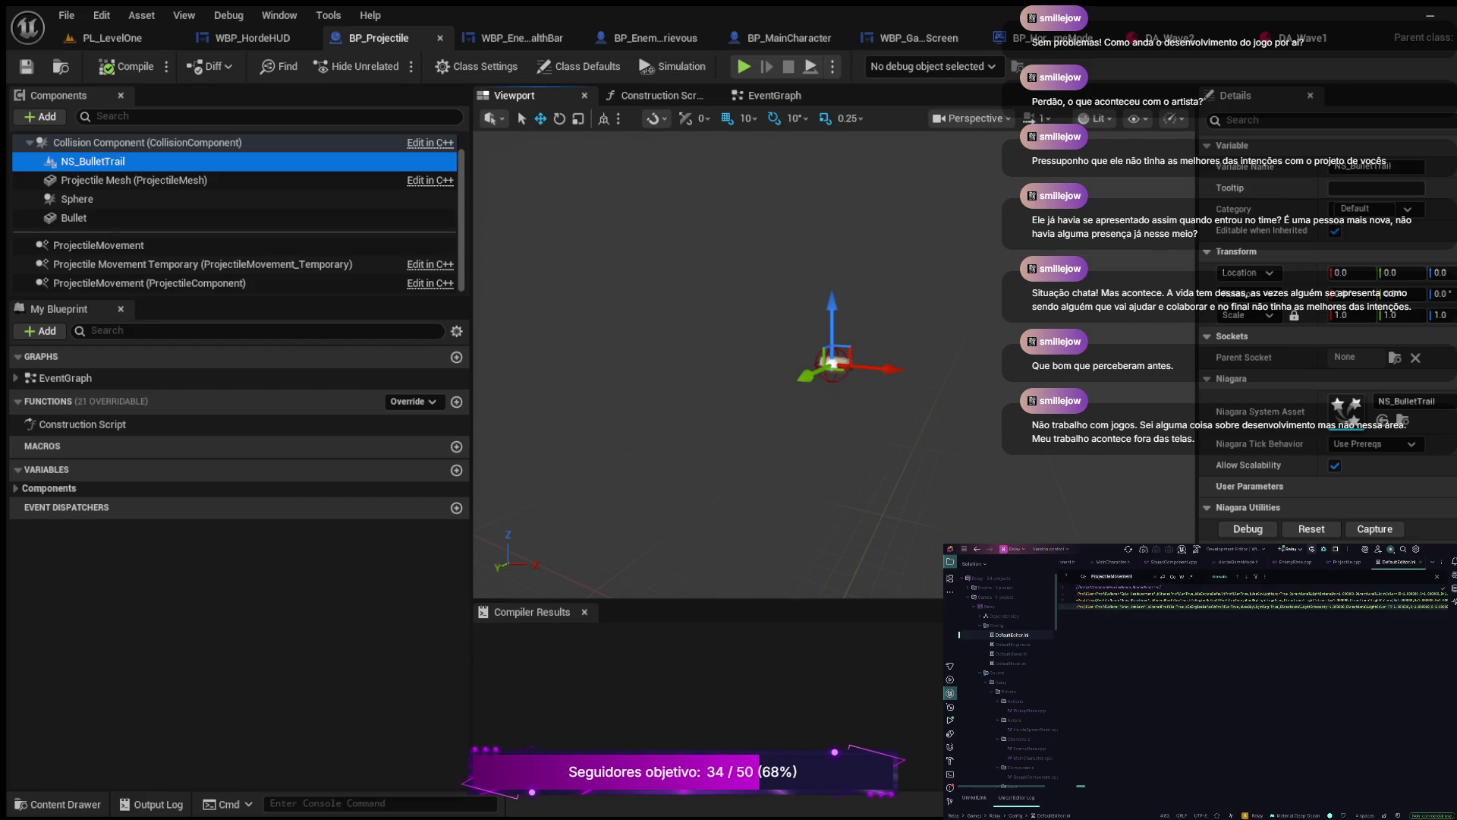
{"action": "key", "text": "BackSpace"}
{"action": "type", "text": "Folia"}
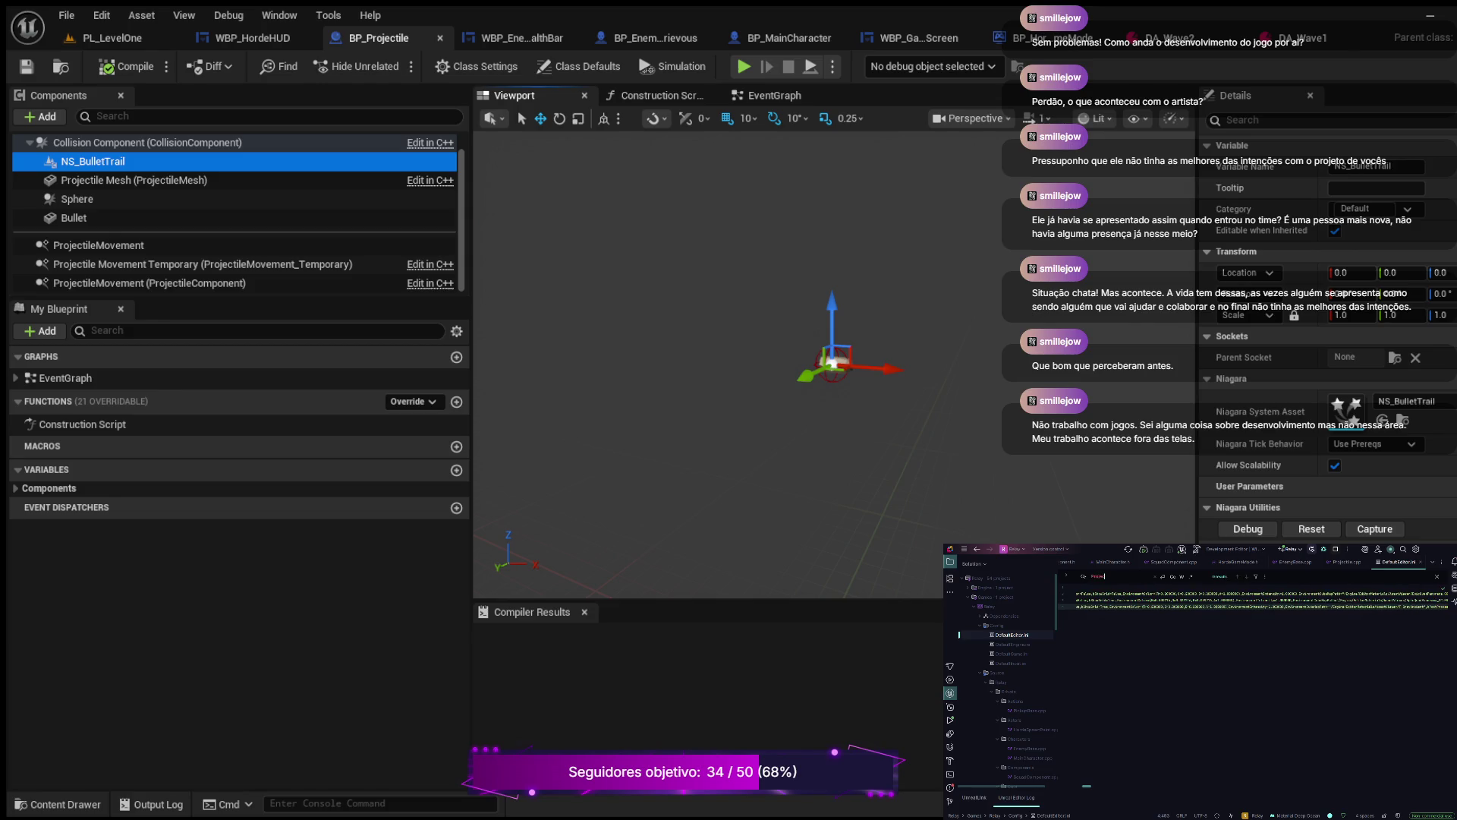
{"action": "type", "text": "vement"}
{"action": "key", "text": "ctrl+BackSpace"}
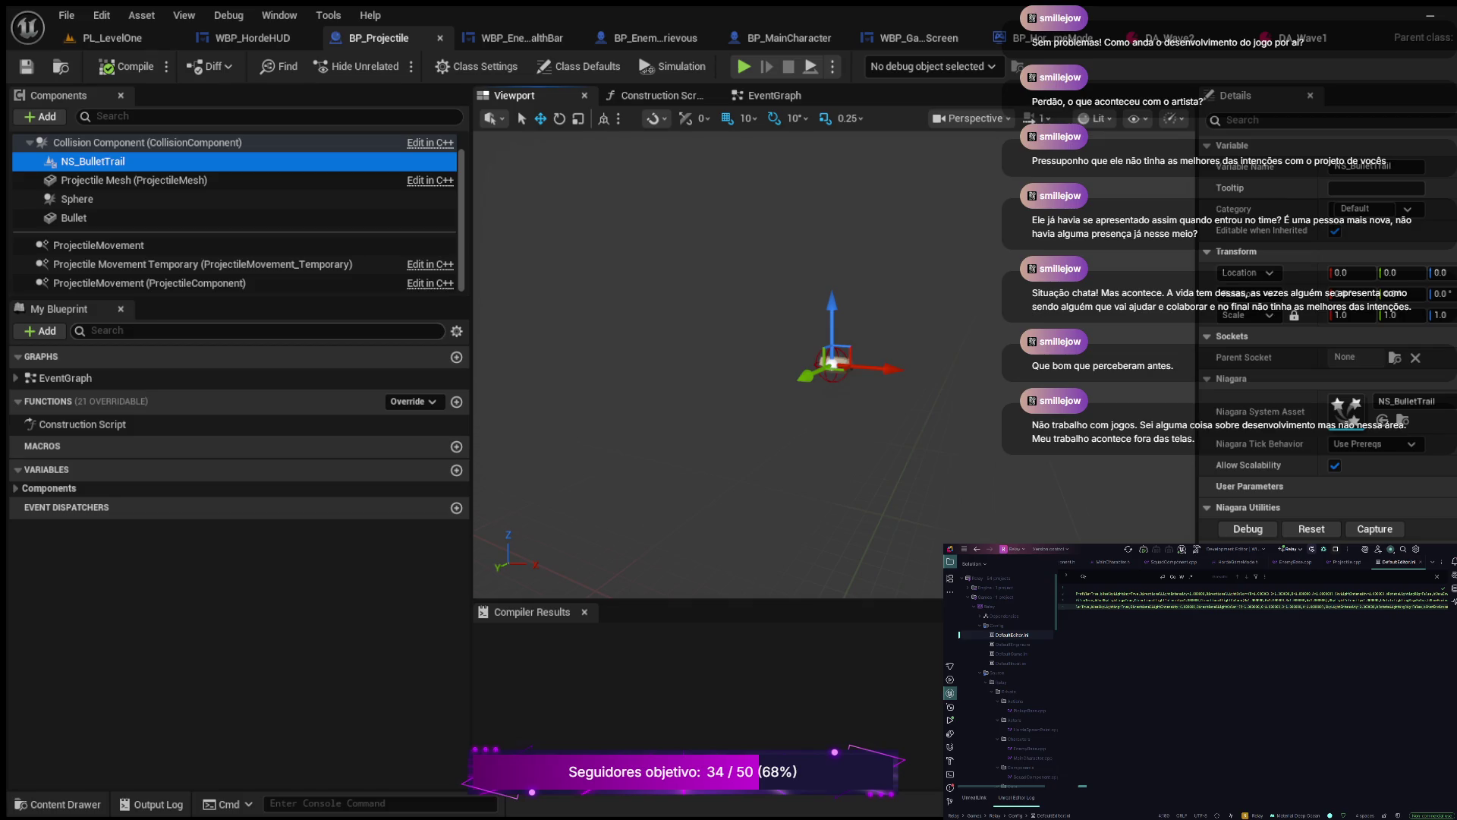
{"action": "left_click_drag", "start_coordinate": [228, 300], "coordinate": [228, 424]}
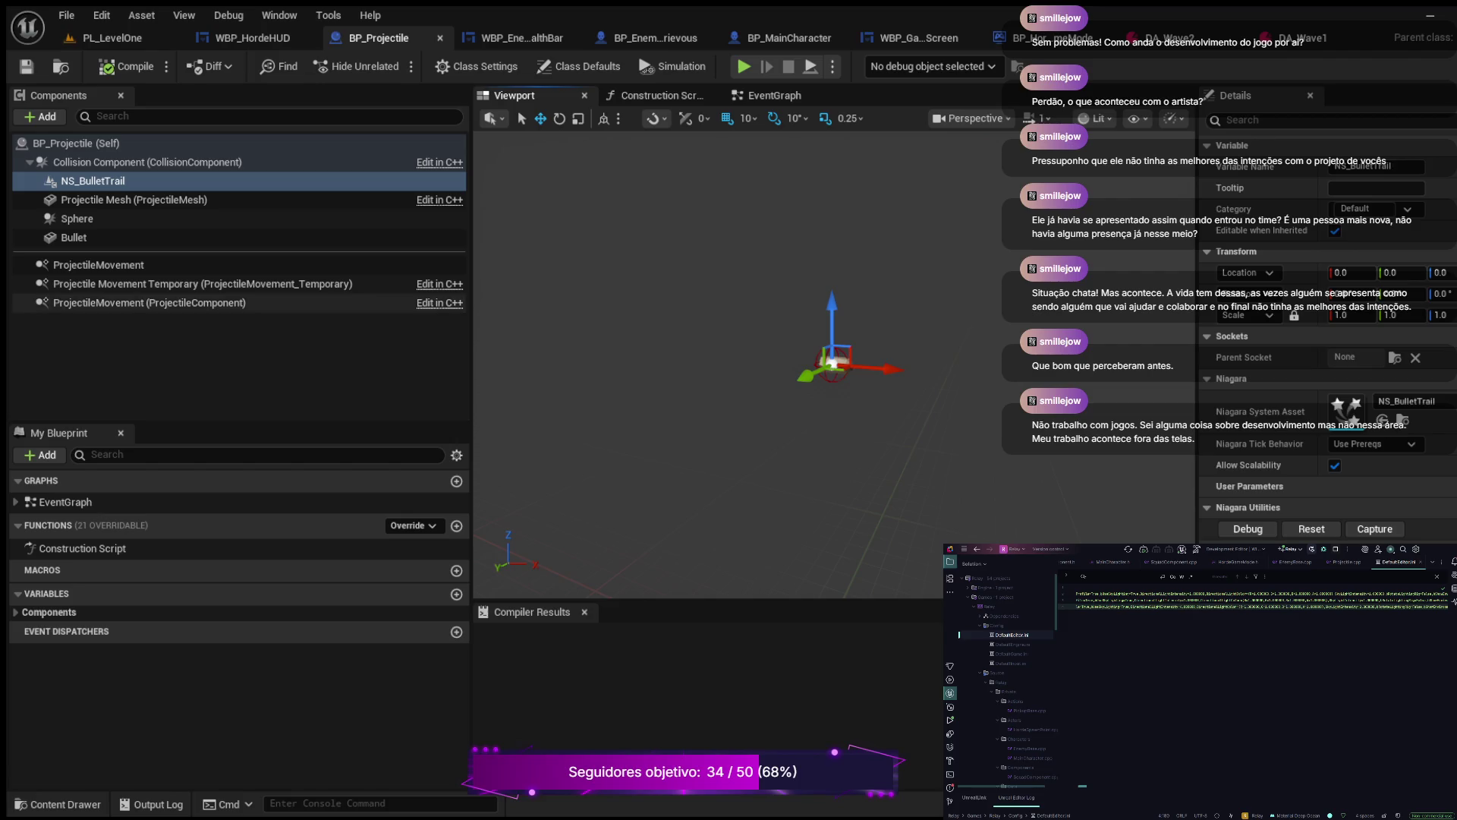
Step: Compare the Details of the ProjectileMovement and Projectile Movement Temporary components
{"action": "left_click", "coordinate": [99, 264]}
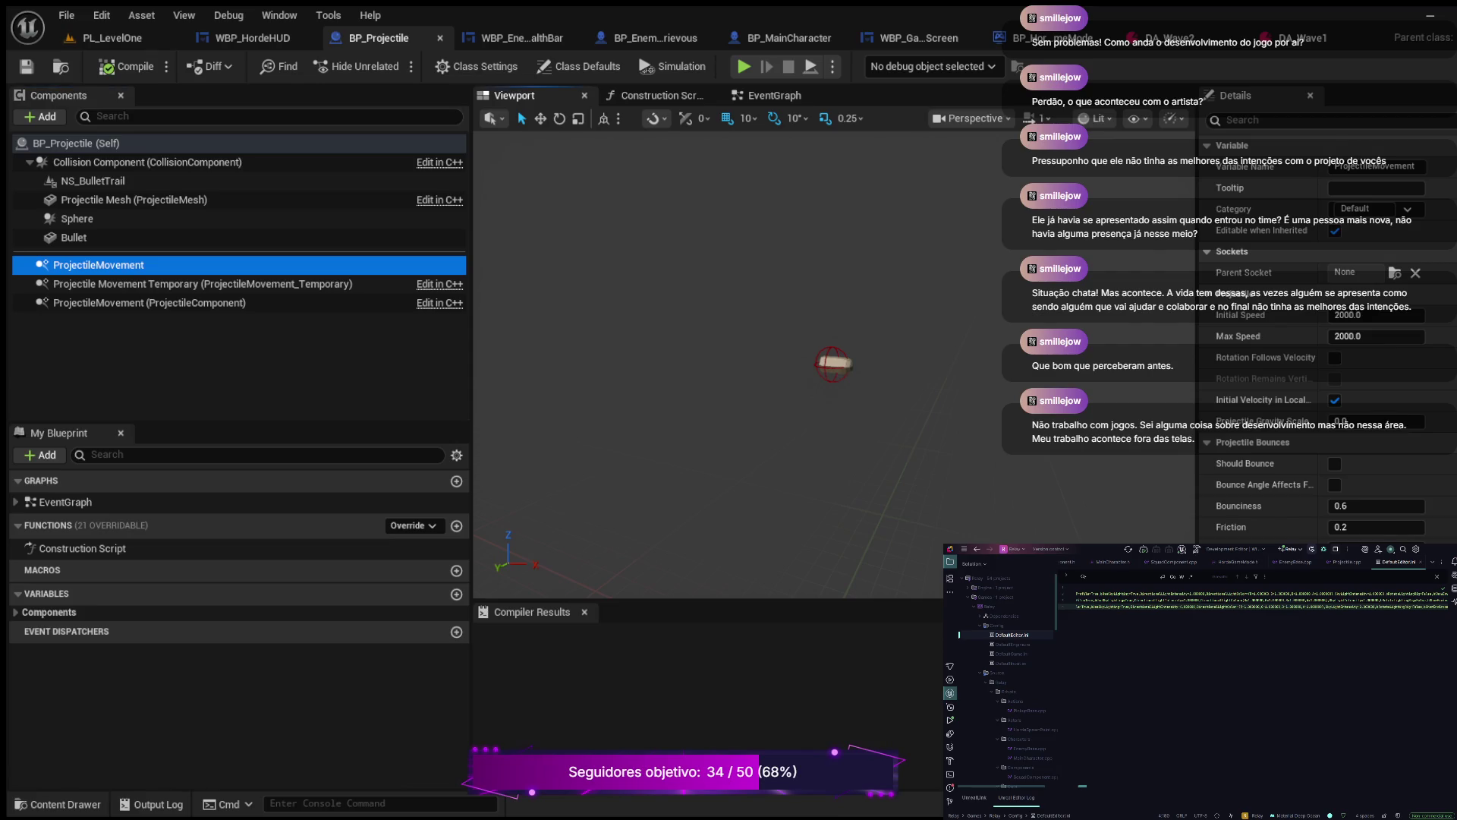
{"action": "left_click", "coordinate": [129, 284]}
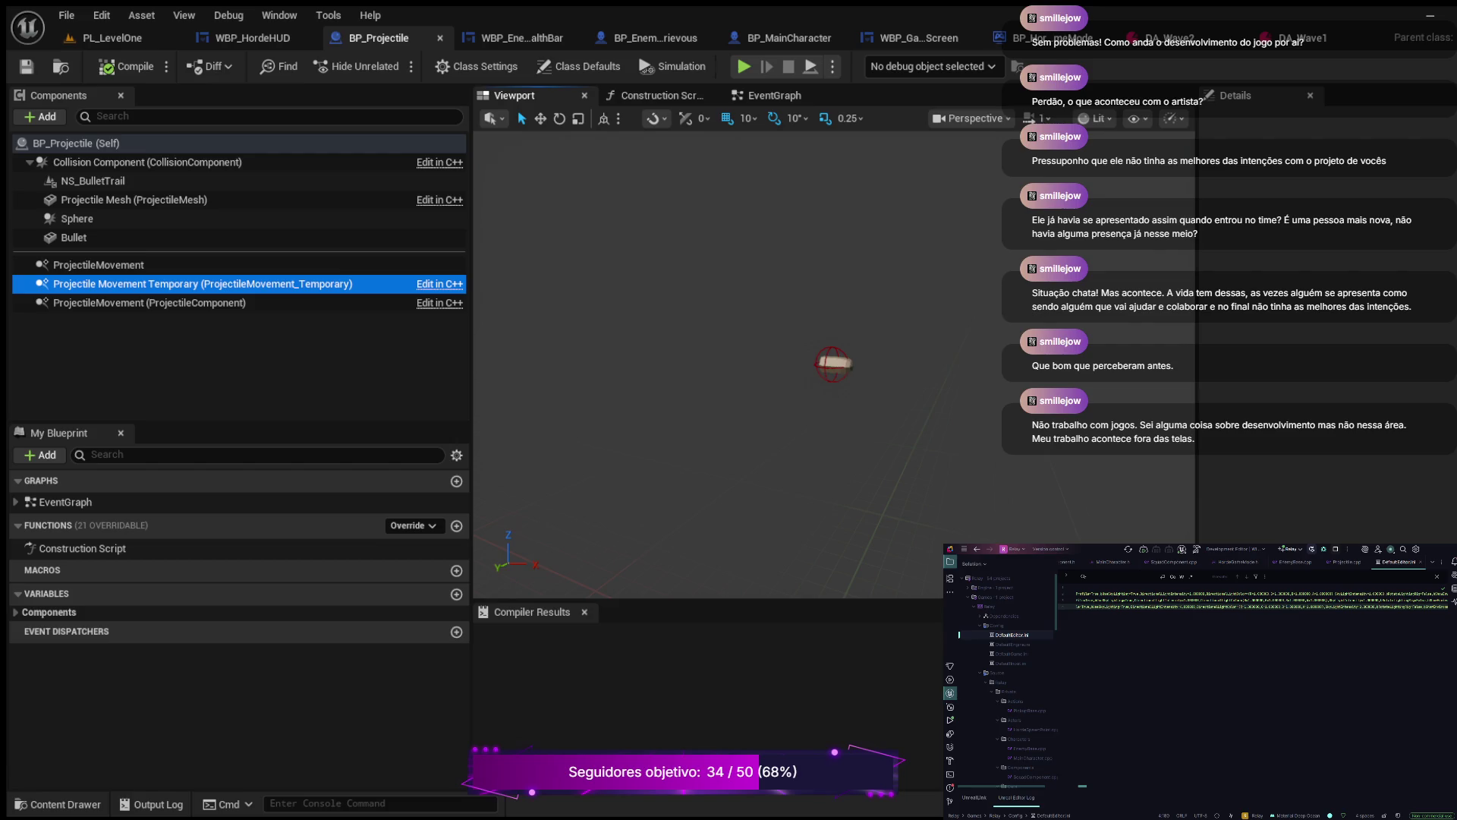
{"action": "left_click", "coordinate": [99, 264]}
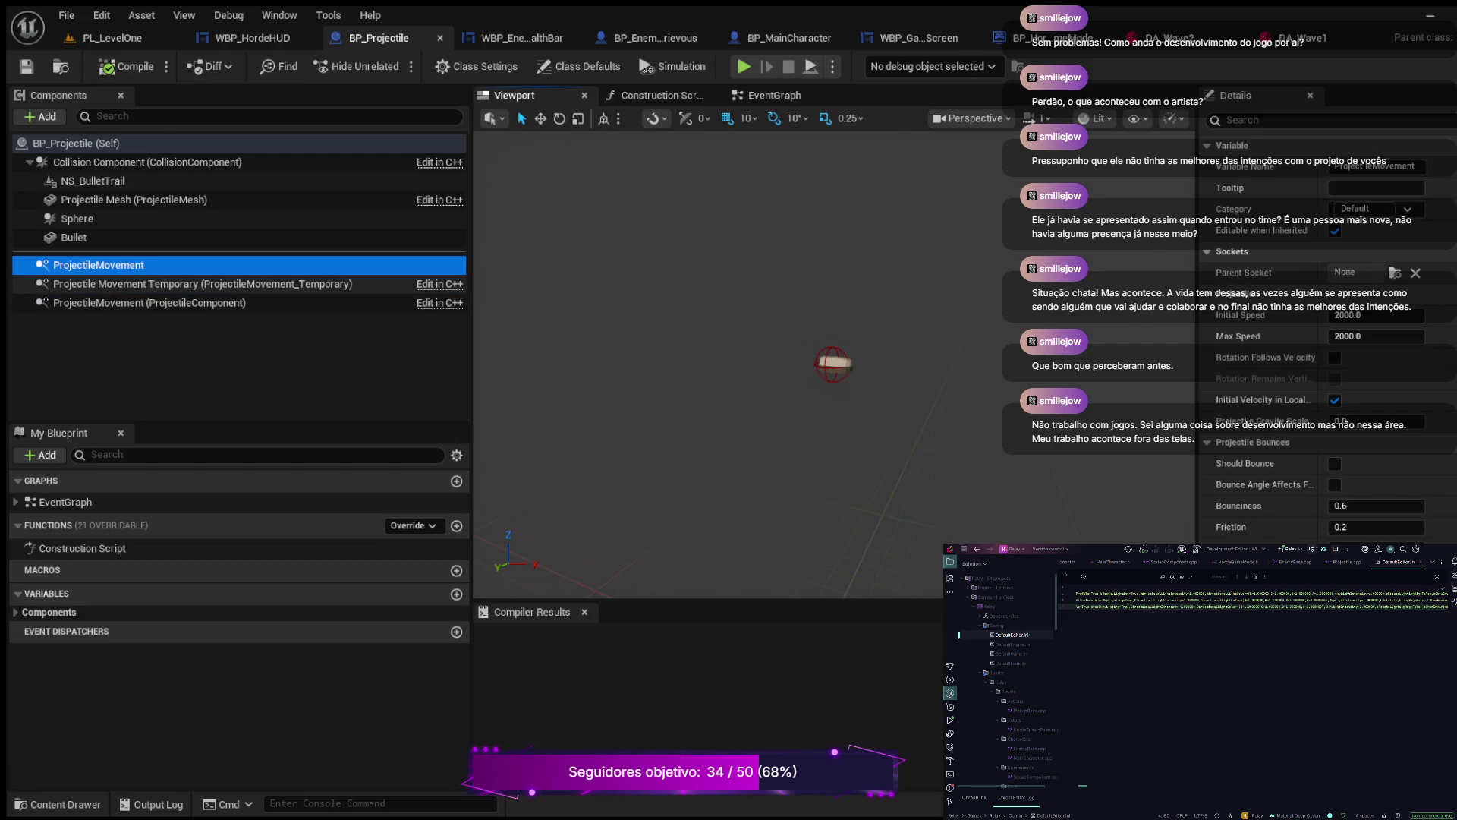
{"action": "left_click", "coordinate": [129, 284]}
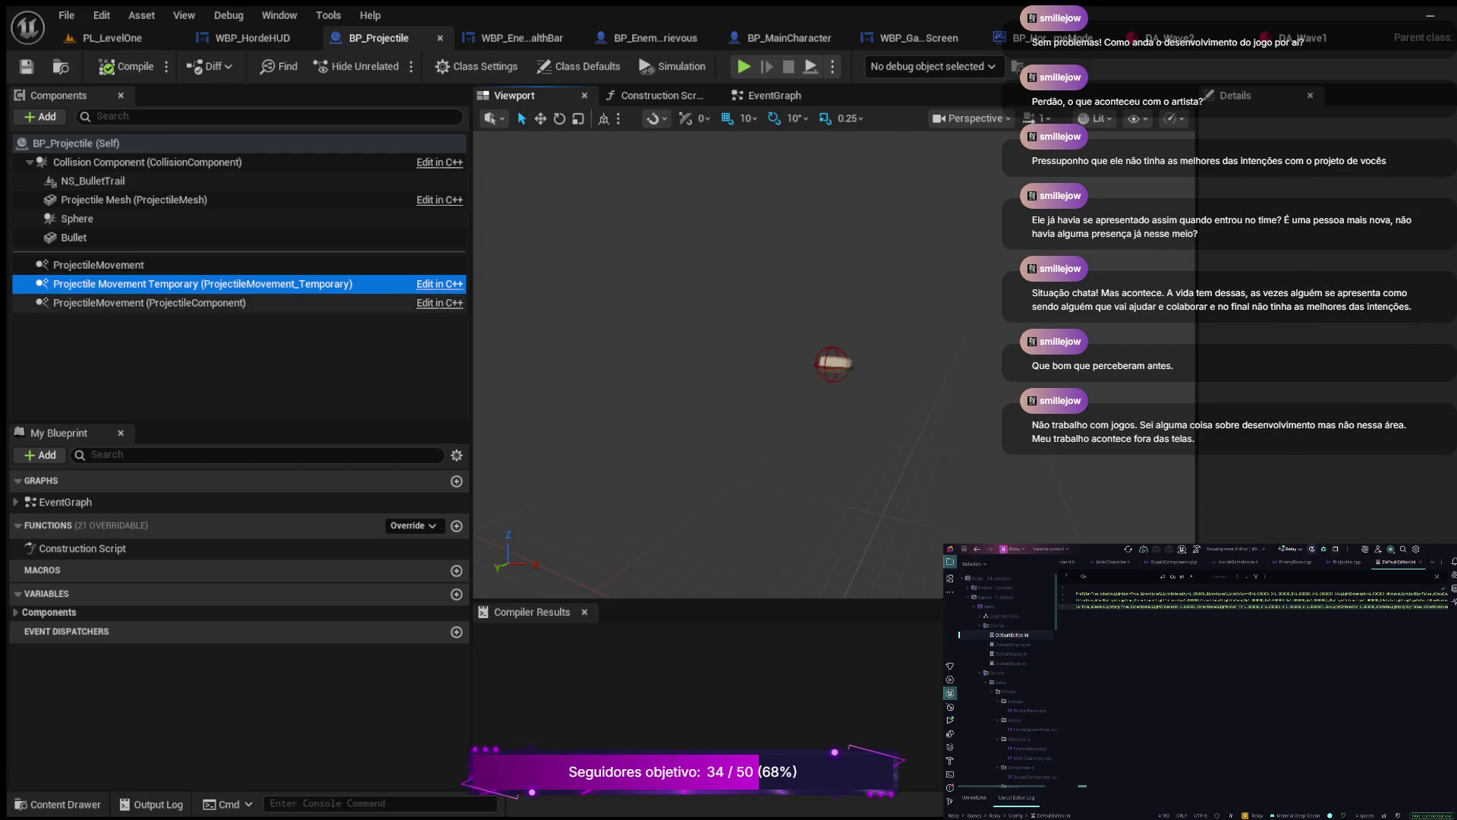
Step: Check ProjectileMovement (ProjectileComponent)'s 0.0 speeds against the others, then open the Blueprints folder
{"action": "left_click", "coordinate": [148, 302]}
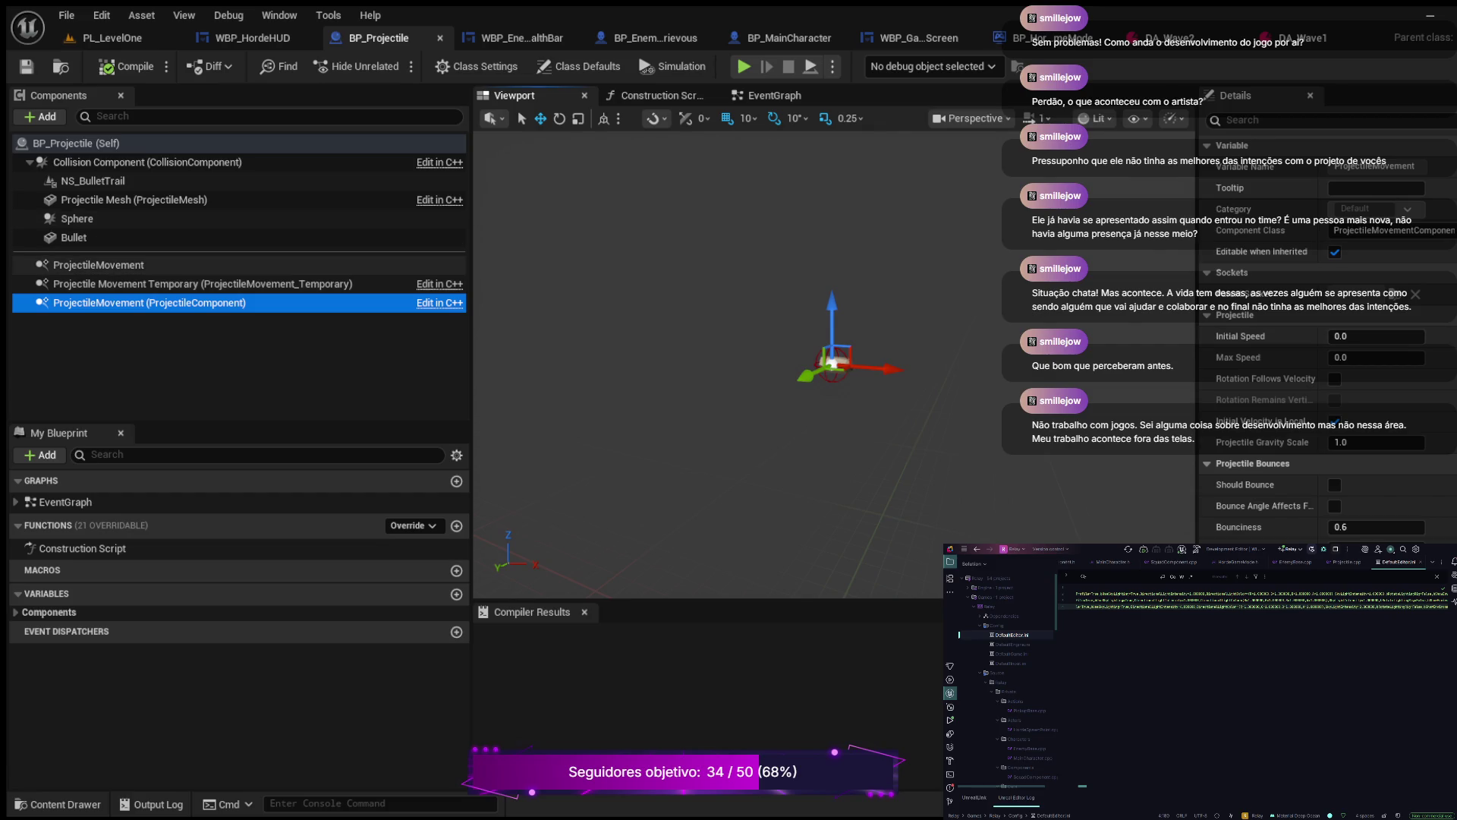
{"action": "left_click", "coordinate": [99, 264]}
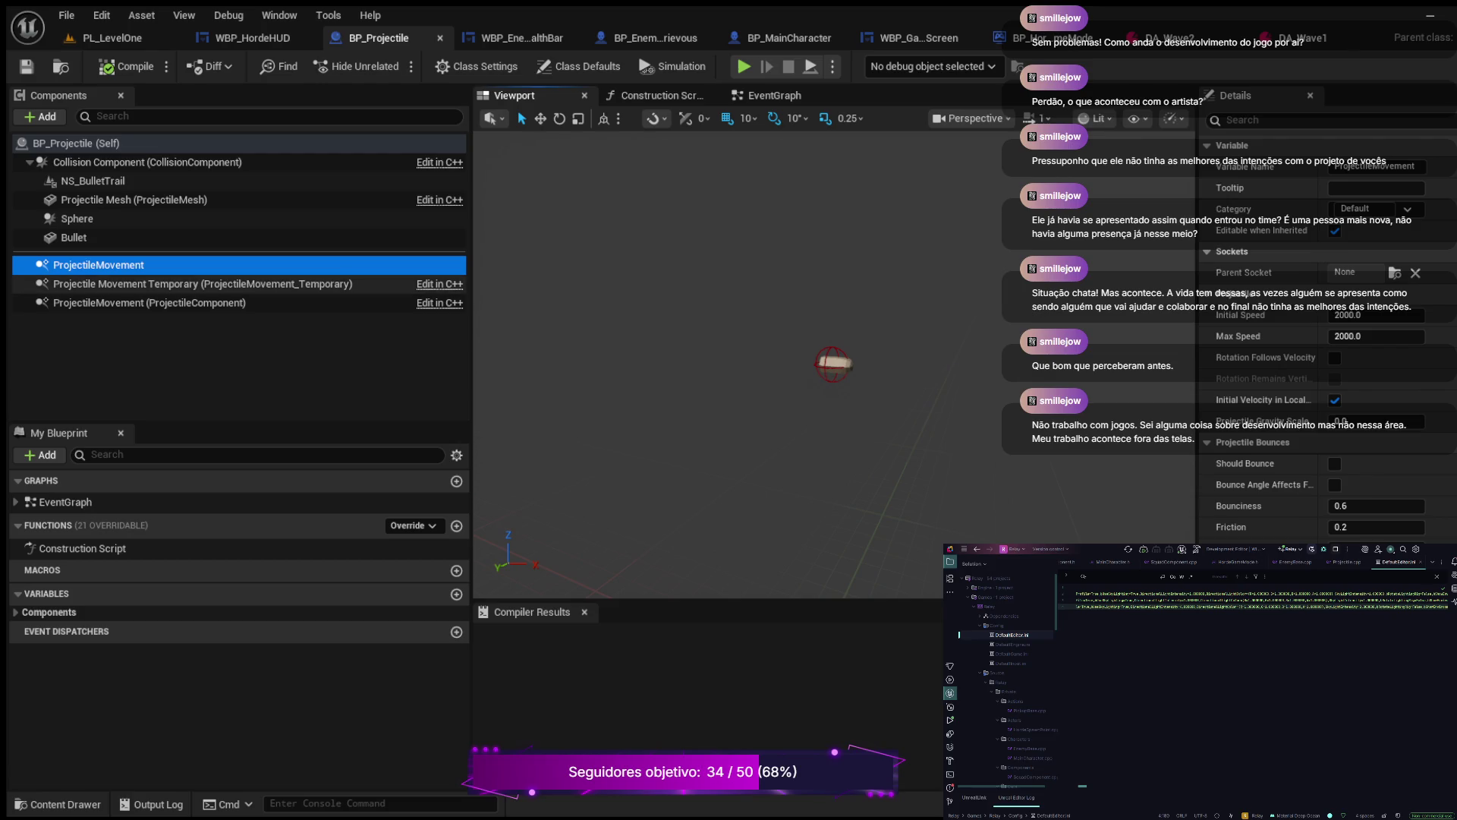
{"action": "left_click", "coordinate": [201, 283]}
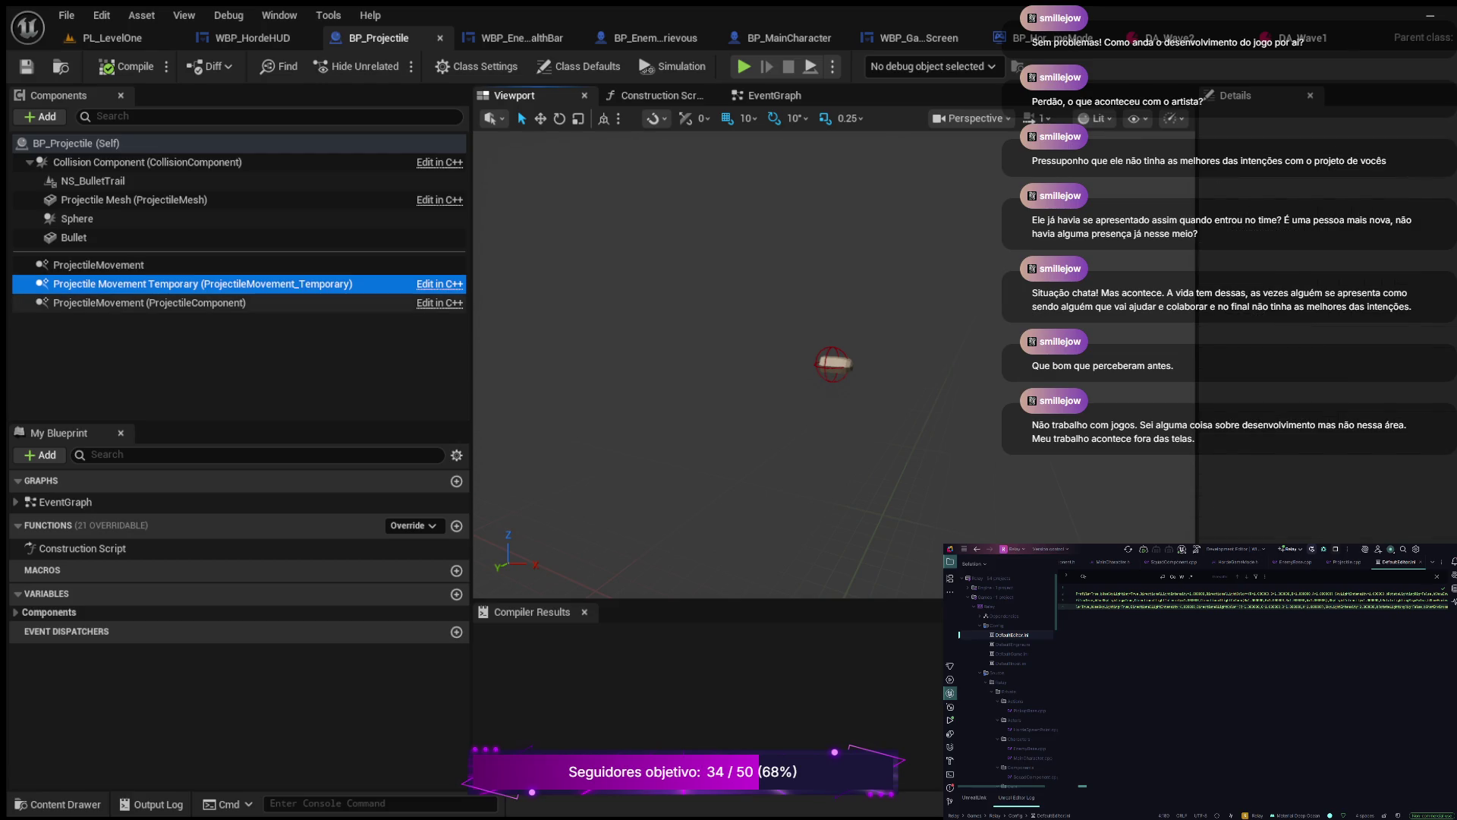
{"action": "left_click", "coordinate": [149, 302]}
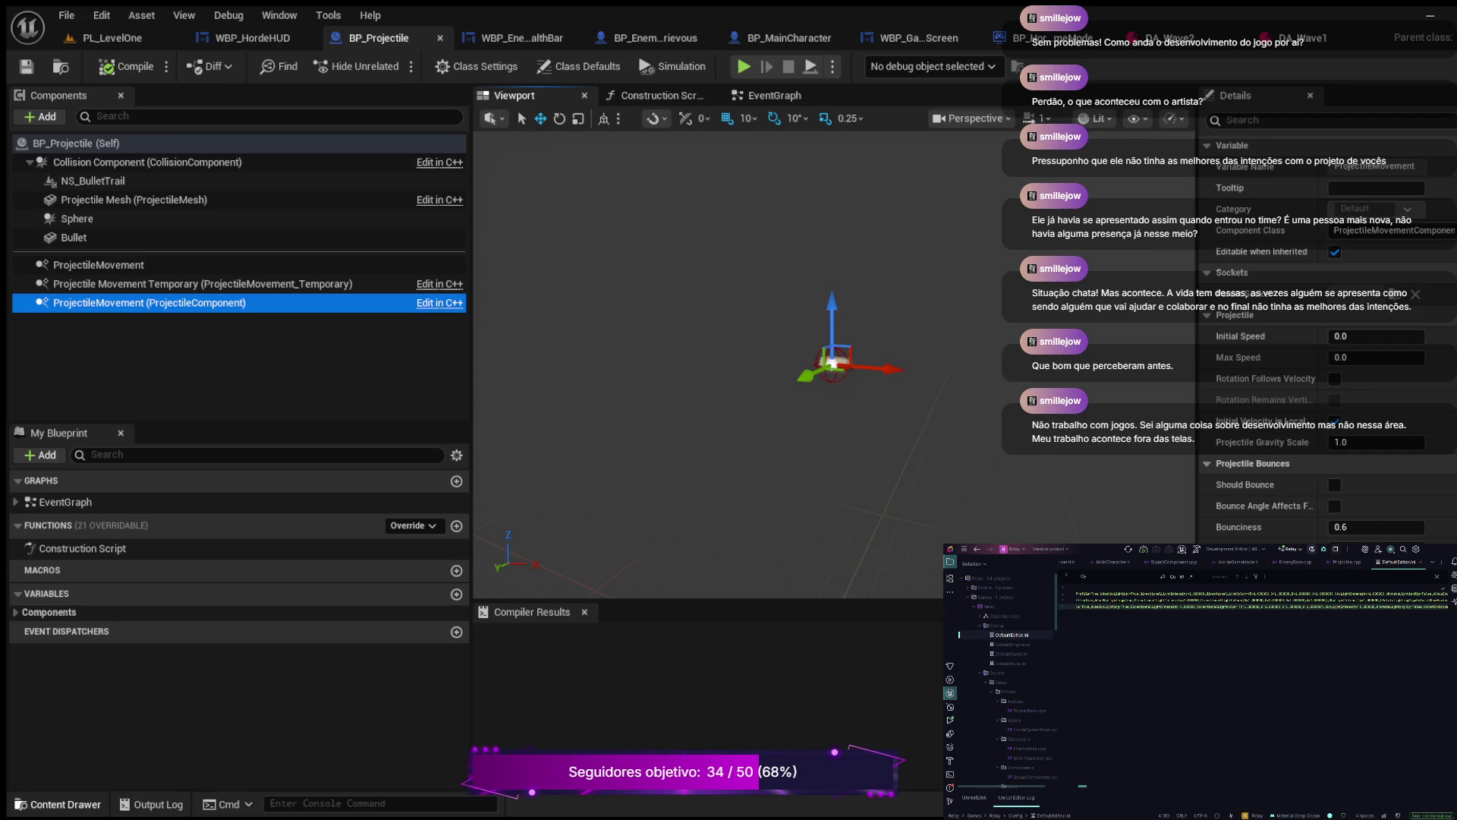
{"action": "left_click", "coordinate": [65, 804]}
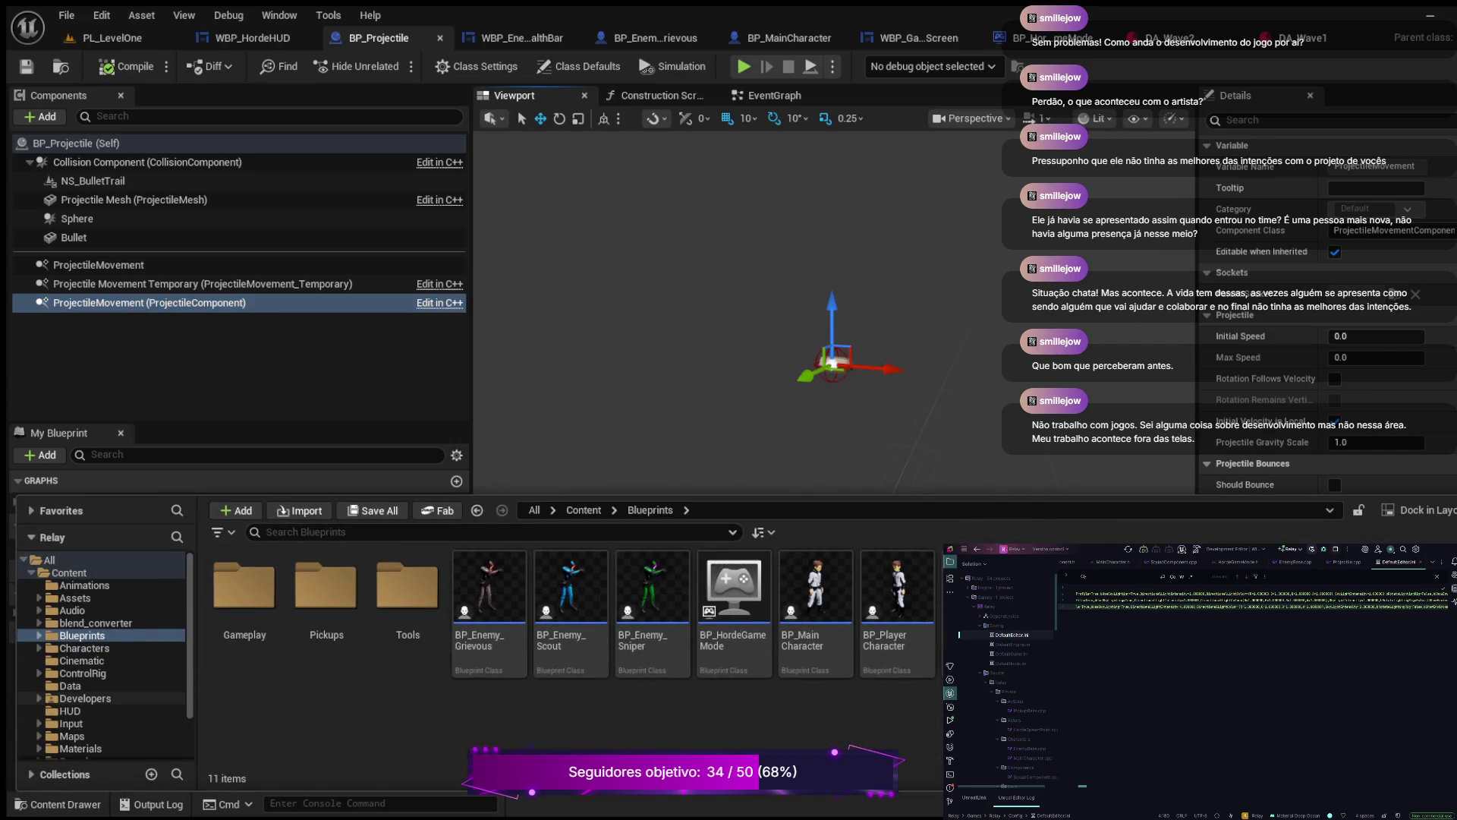
Step: Select the Projectile class in C++ Classes/Relay/Public/Tools, then close the Content Drawer
{"action": "scroll", "coordinate": [102, 668], "scroll_direction": "down", "scroll_amount": 2}
{"action": "left_click", "coordinate": [31, 741]}
{"action": "scroll", "coordinate": [103, 721], "scroll_direction": "down", "scroll_amount": 1}
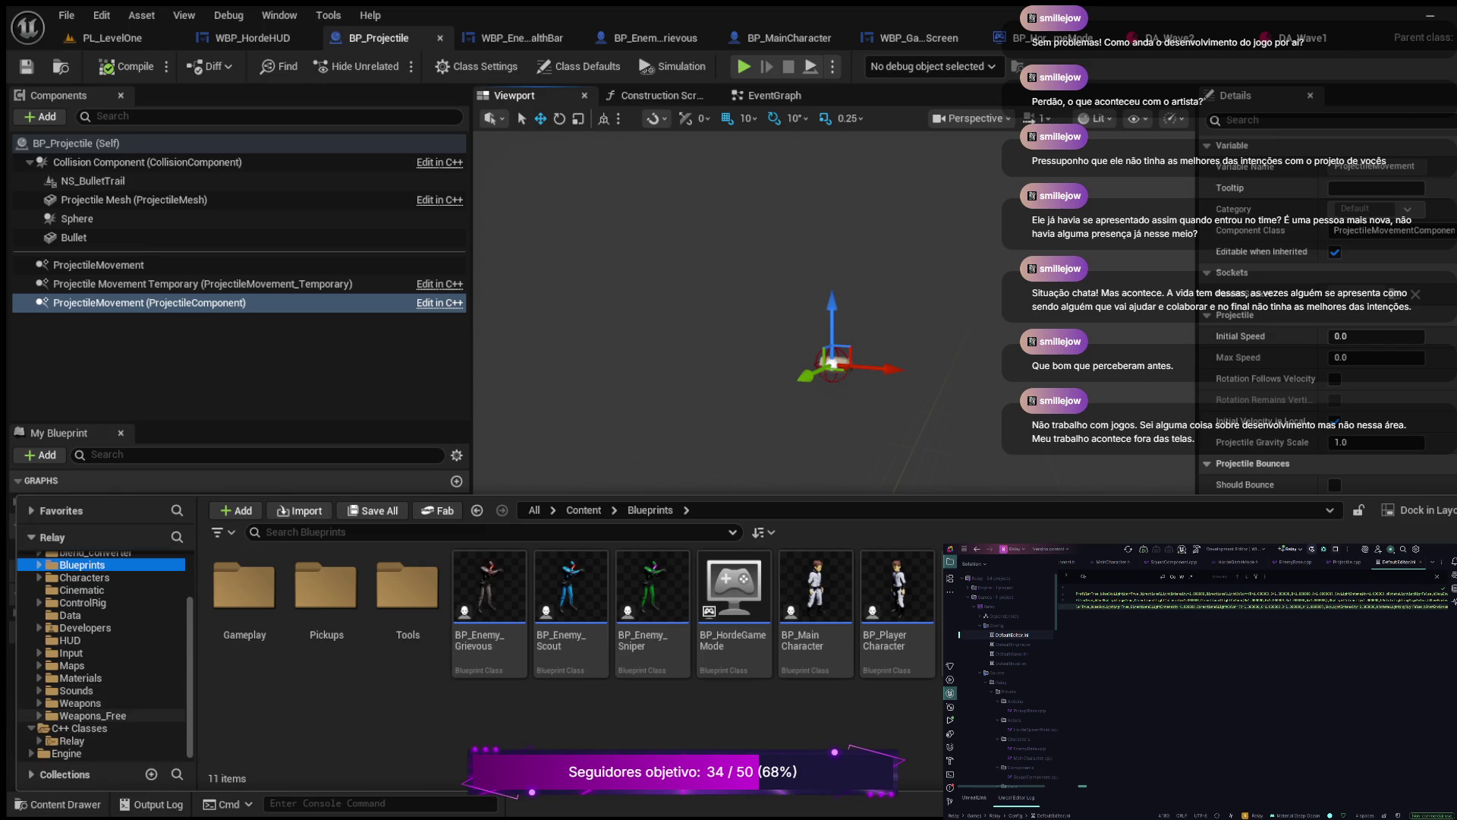
{"action": "left_click", "coordinate": [39, 740]}
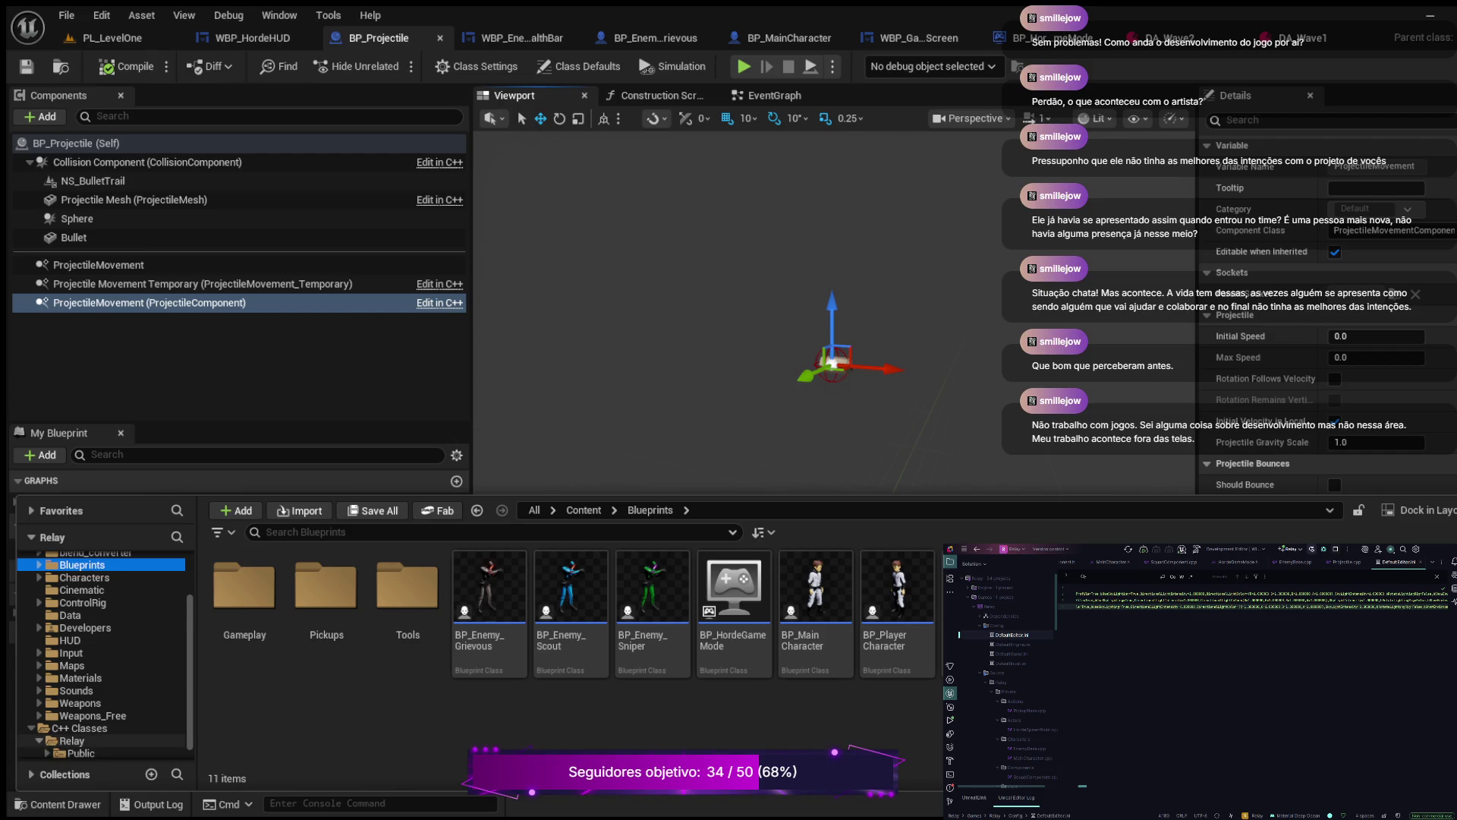
{"action": "left_click", "coordinate": [47, 753]}
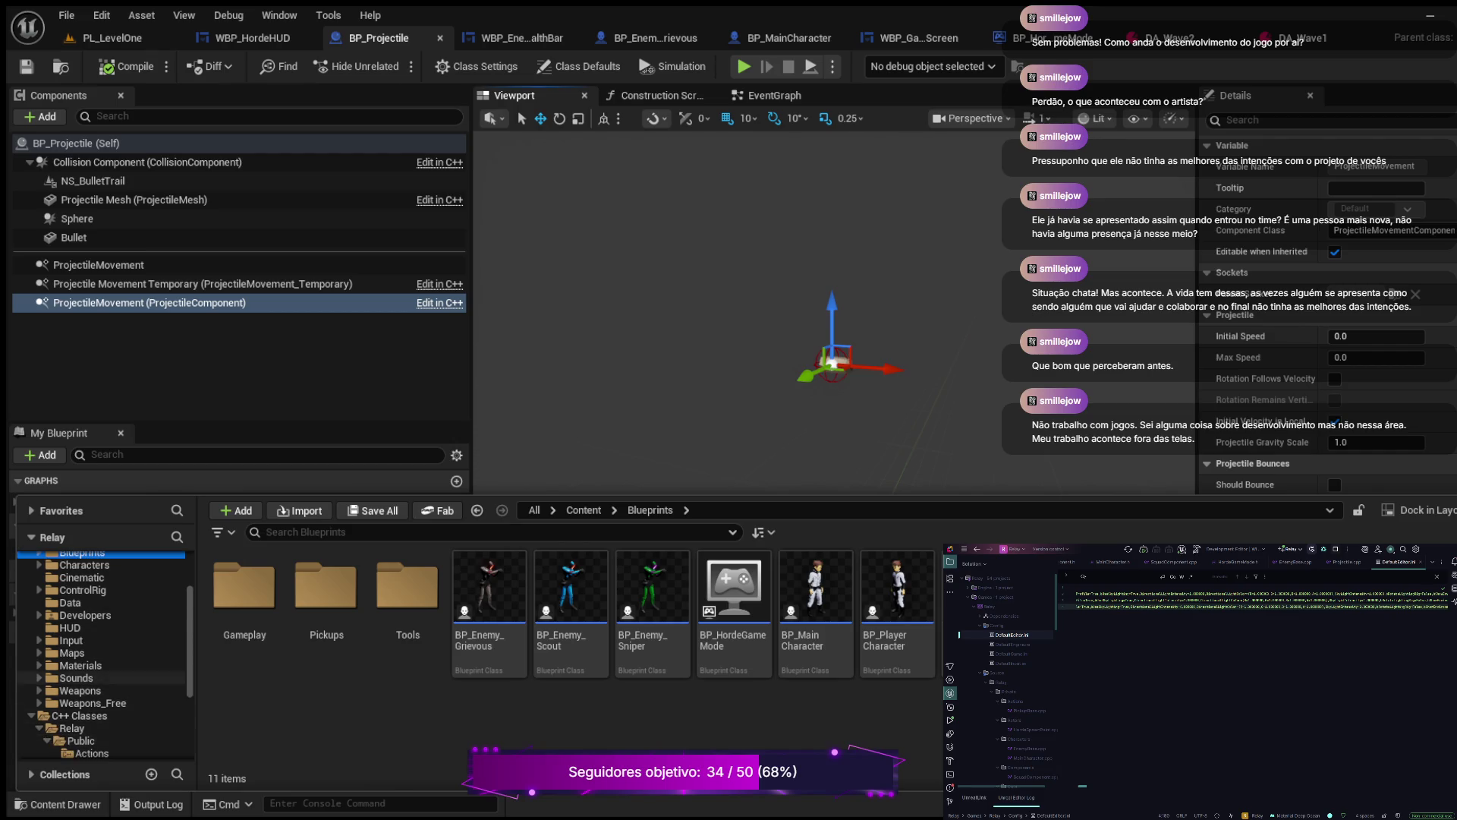
{"action": "scroll", "coordinate": [102, 705], "scroll_direction": "down", "scroll_amount": 4}
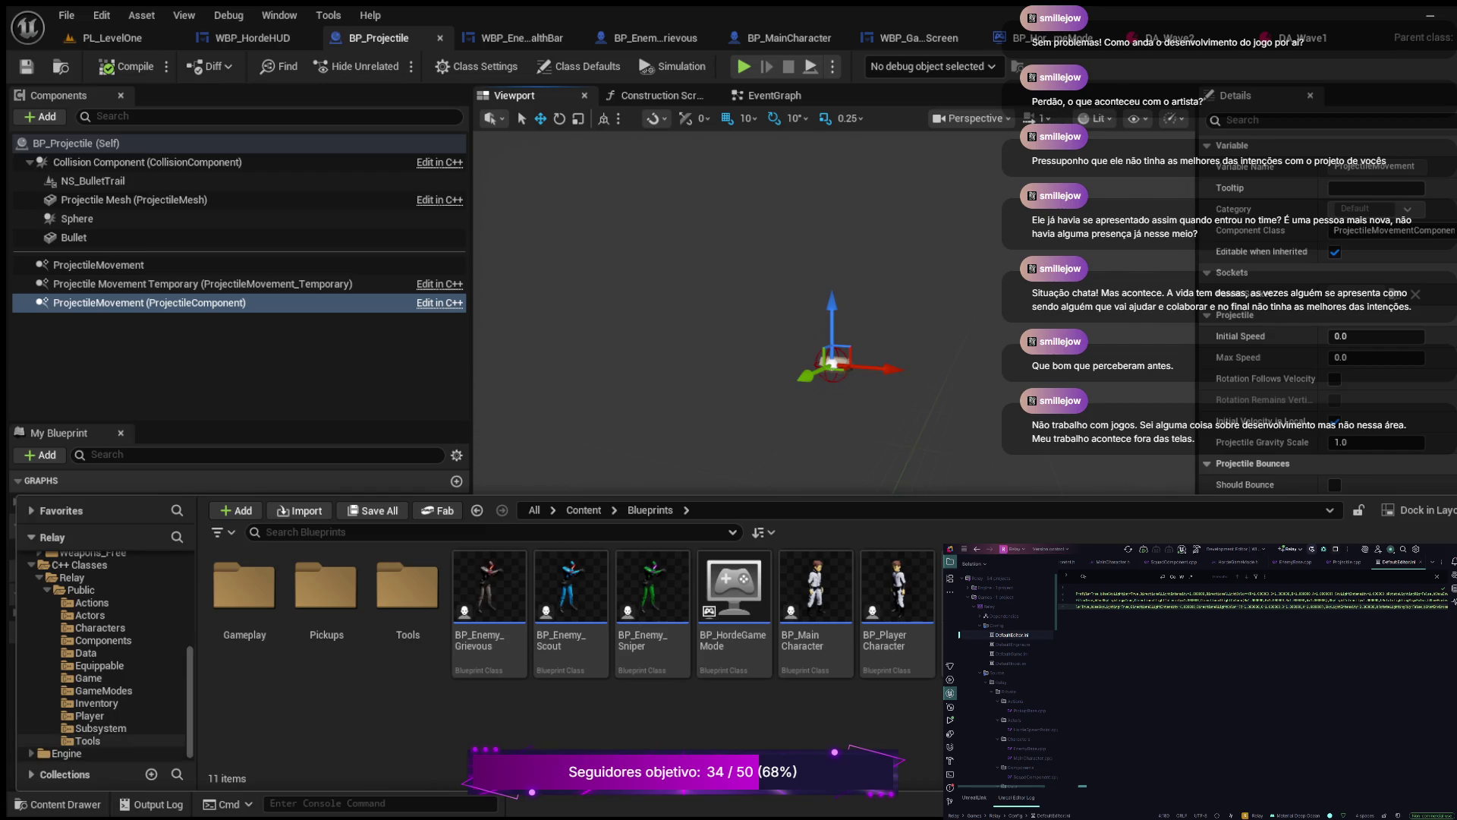
{"action": "left_click", "coordinate": [87, 741]}
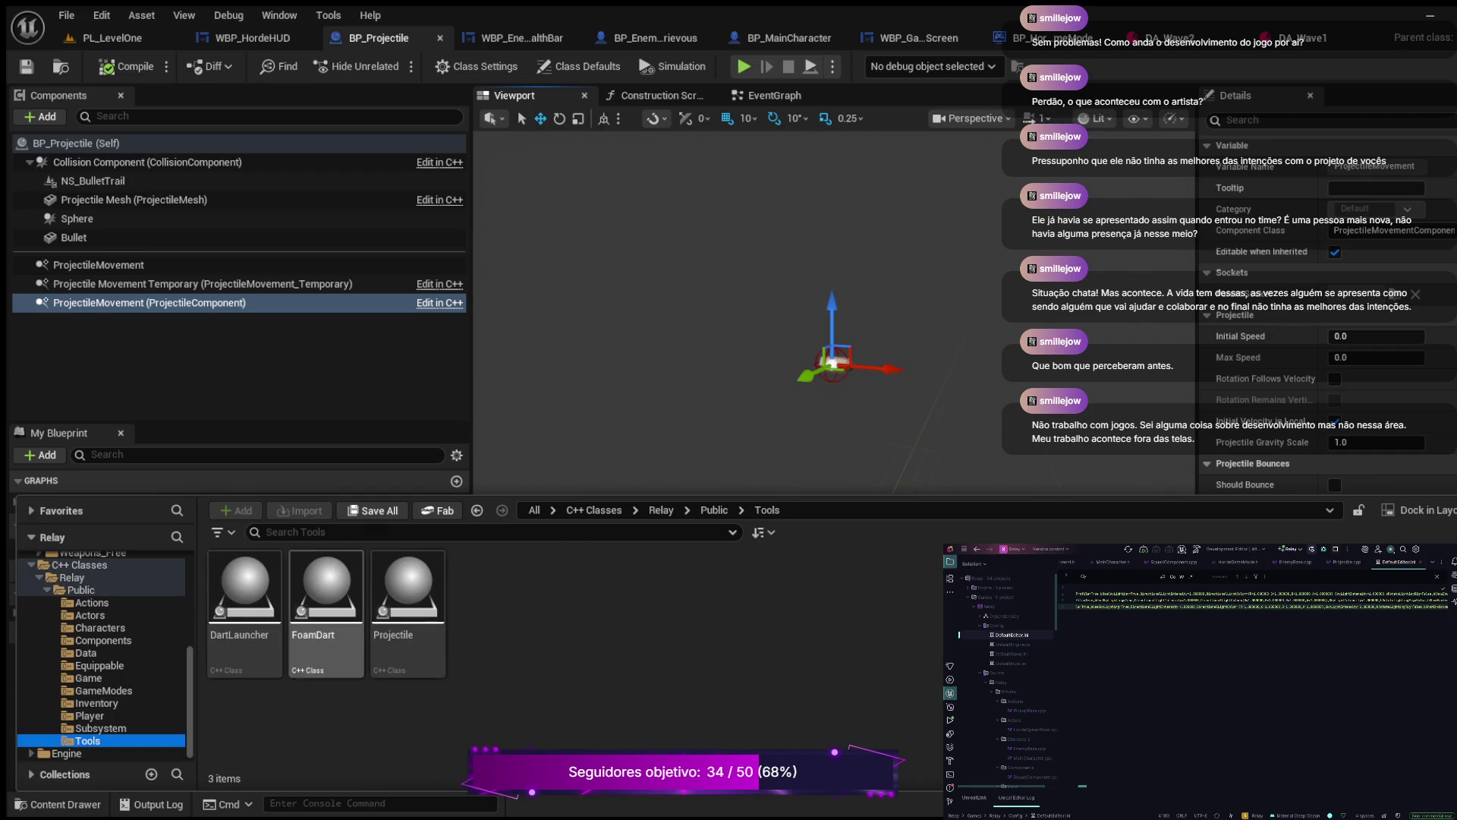
{"action": "left_click", "coordinate": [408, 600]}
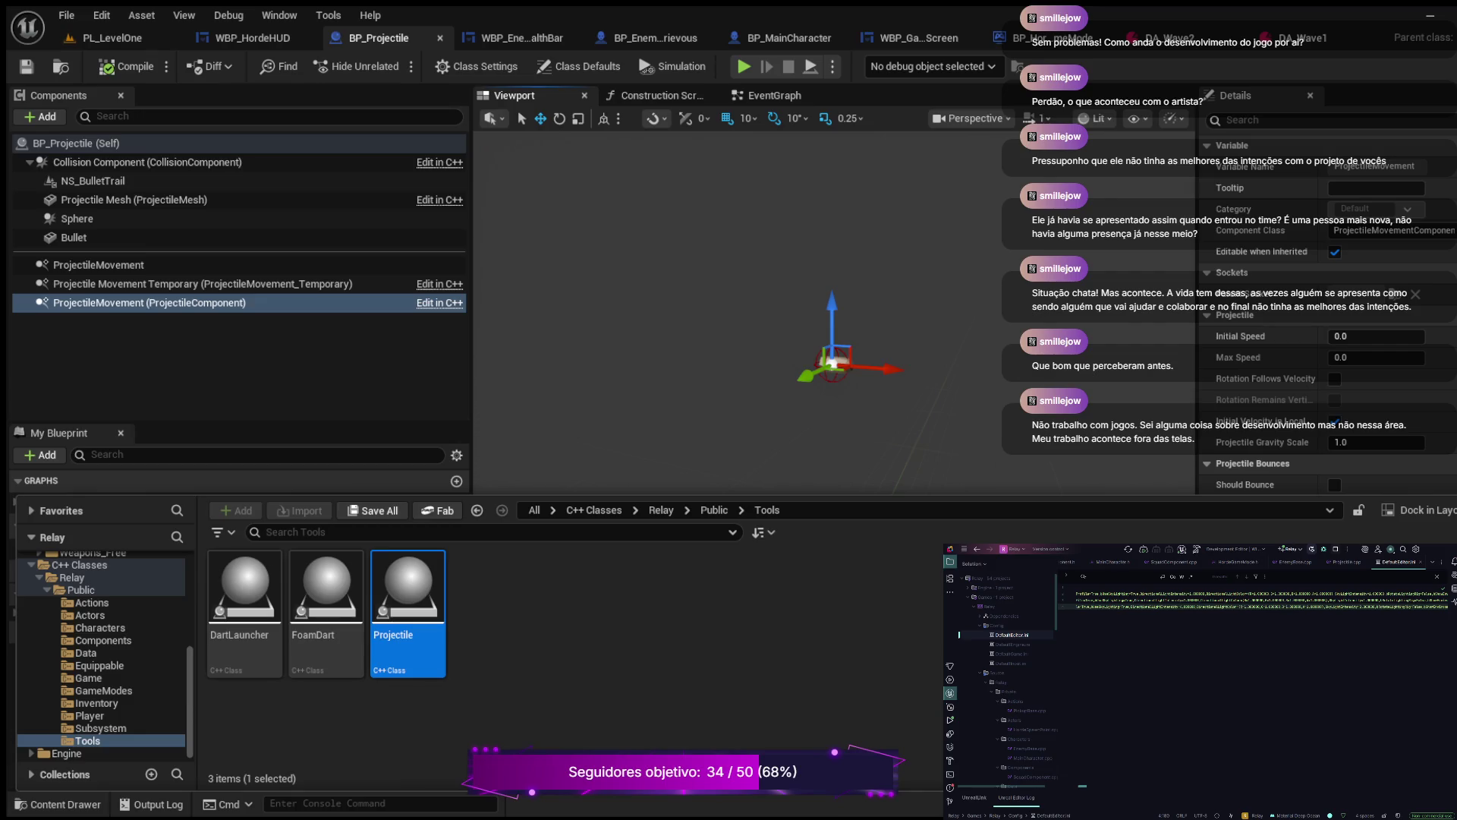
{"action": "key", "text": "ctrl+space"}
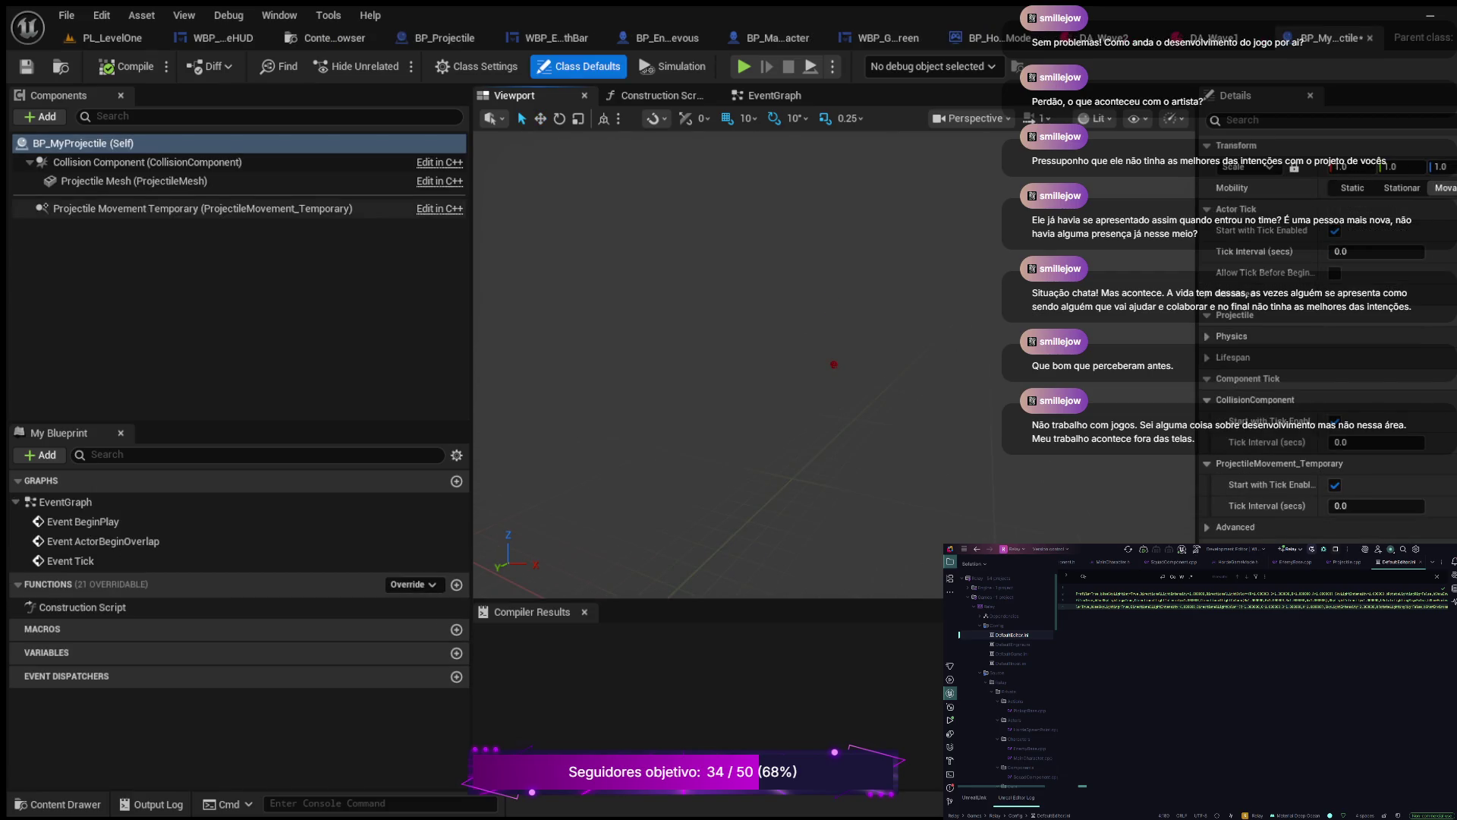
Step: Inspect the Projectile Movement Temporary component settings and the blueprint's event graph nodes
{"action": "left_click", "coordinate": [227, 208]}
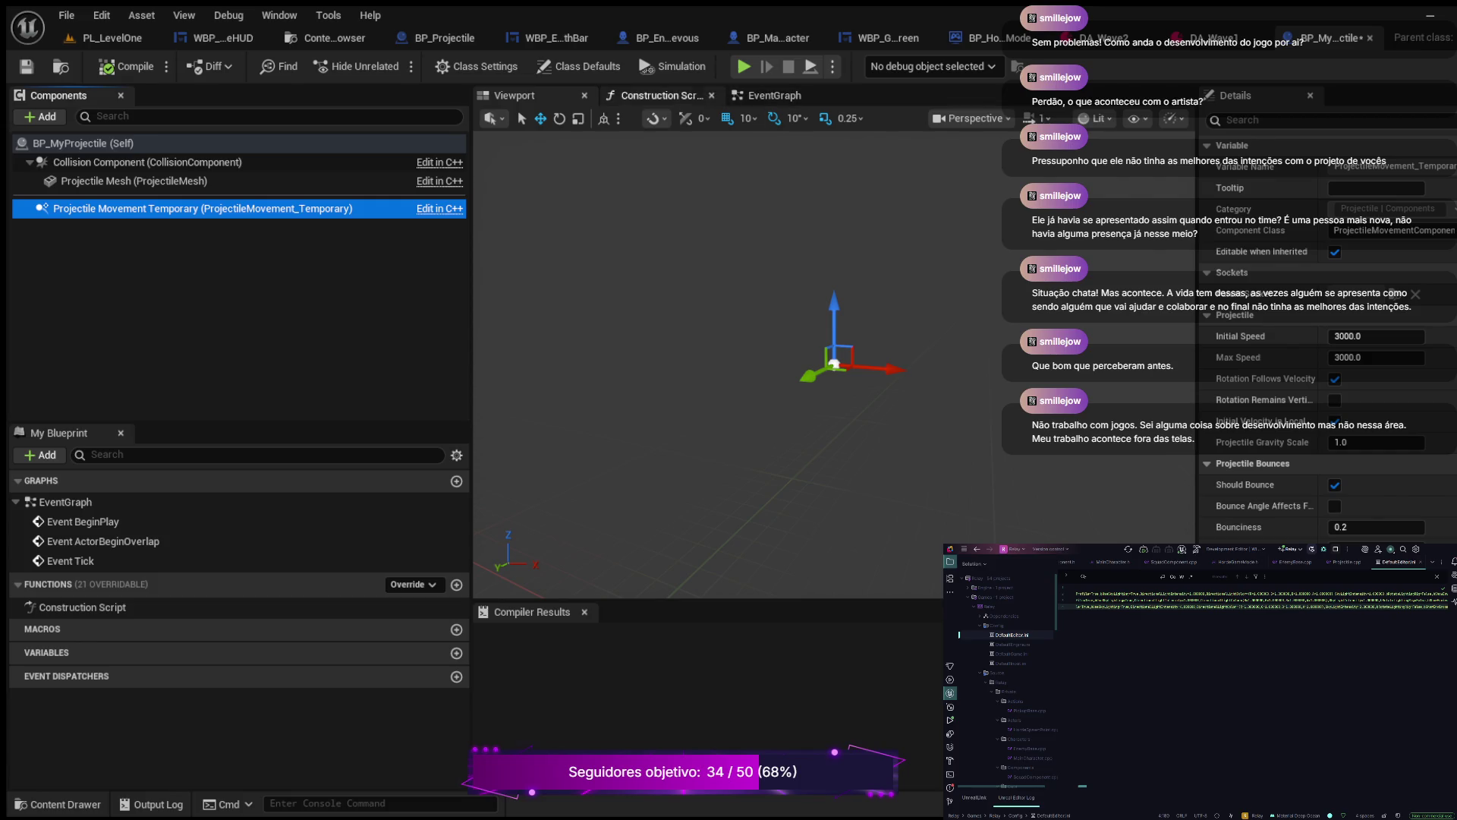
{"action": "left_click", "coordinate": [773, 95]}
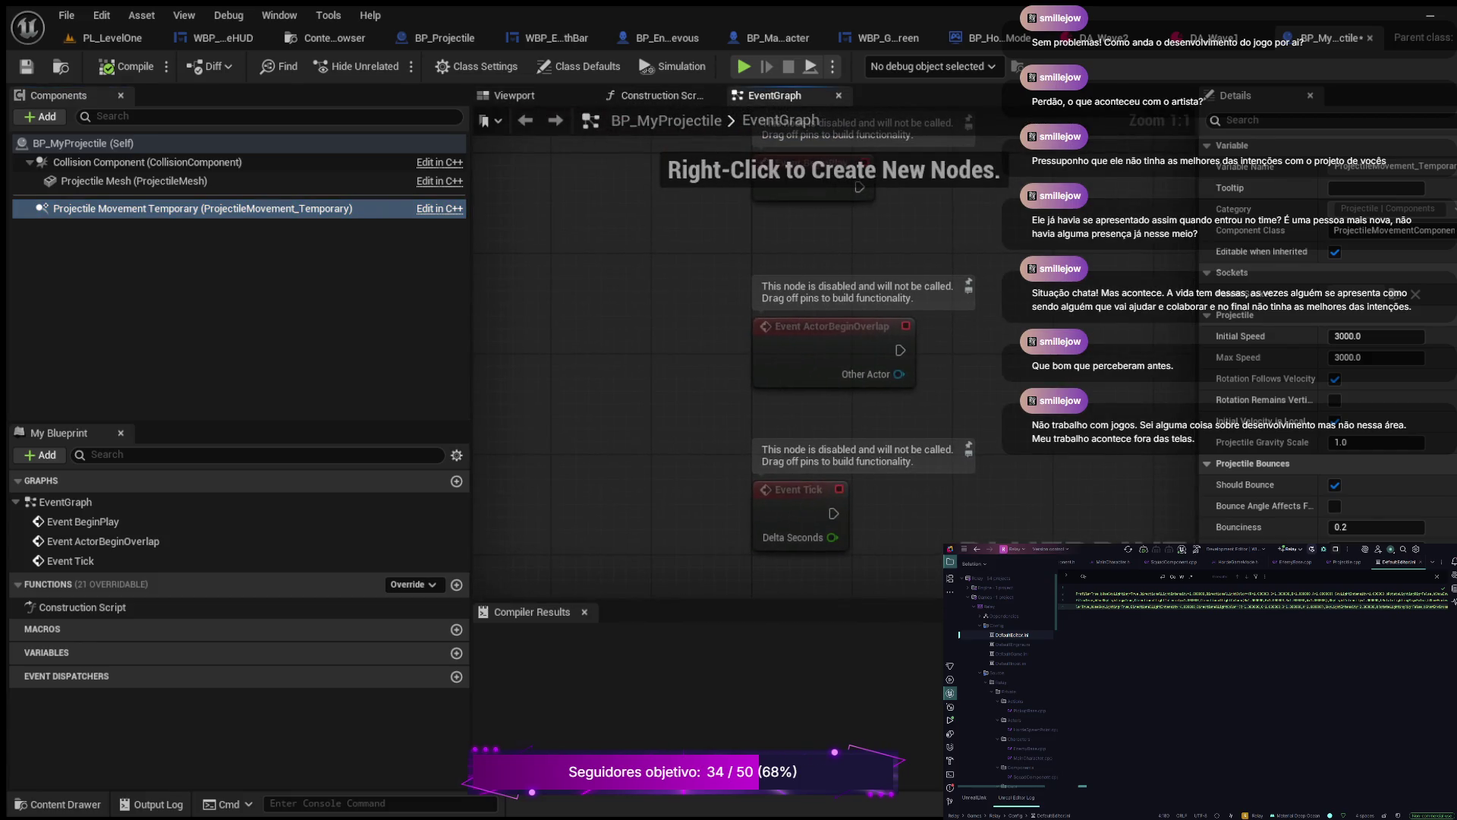
{"action": "scroll", "coordinate": [767, 351], "scroll_direction": "down", "scroll_amount": 3}
{"action": "left_click_drag", "start_coordinate": [779, 354], "coordinate": [827, 374]}
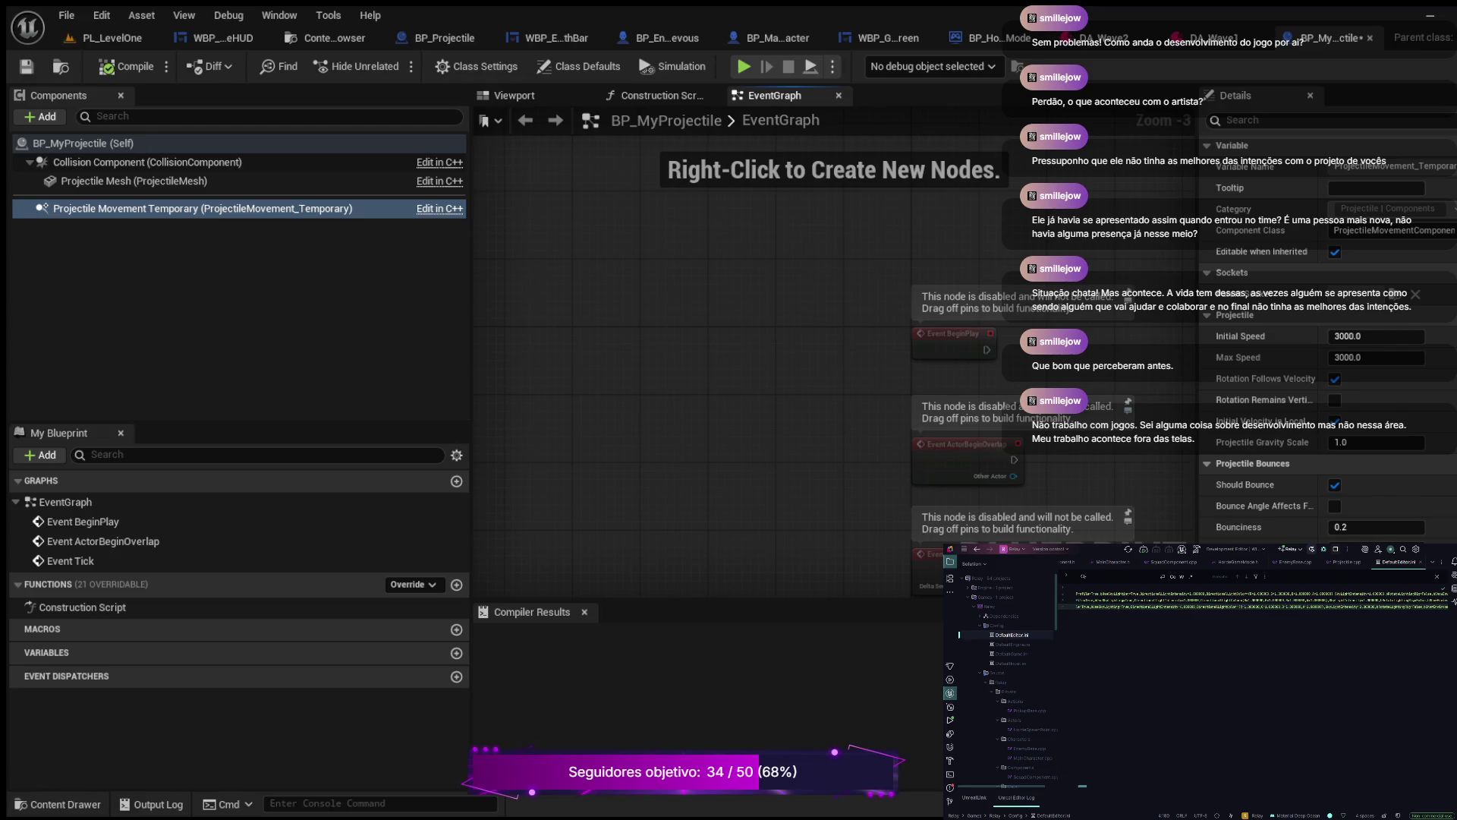
{"action": "scroll", "coordinate": [774, 303], "scroll_direction": "down", "scroll_amount": 1}
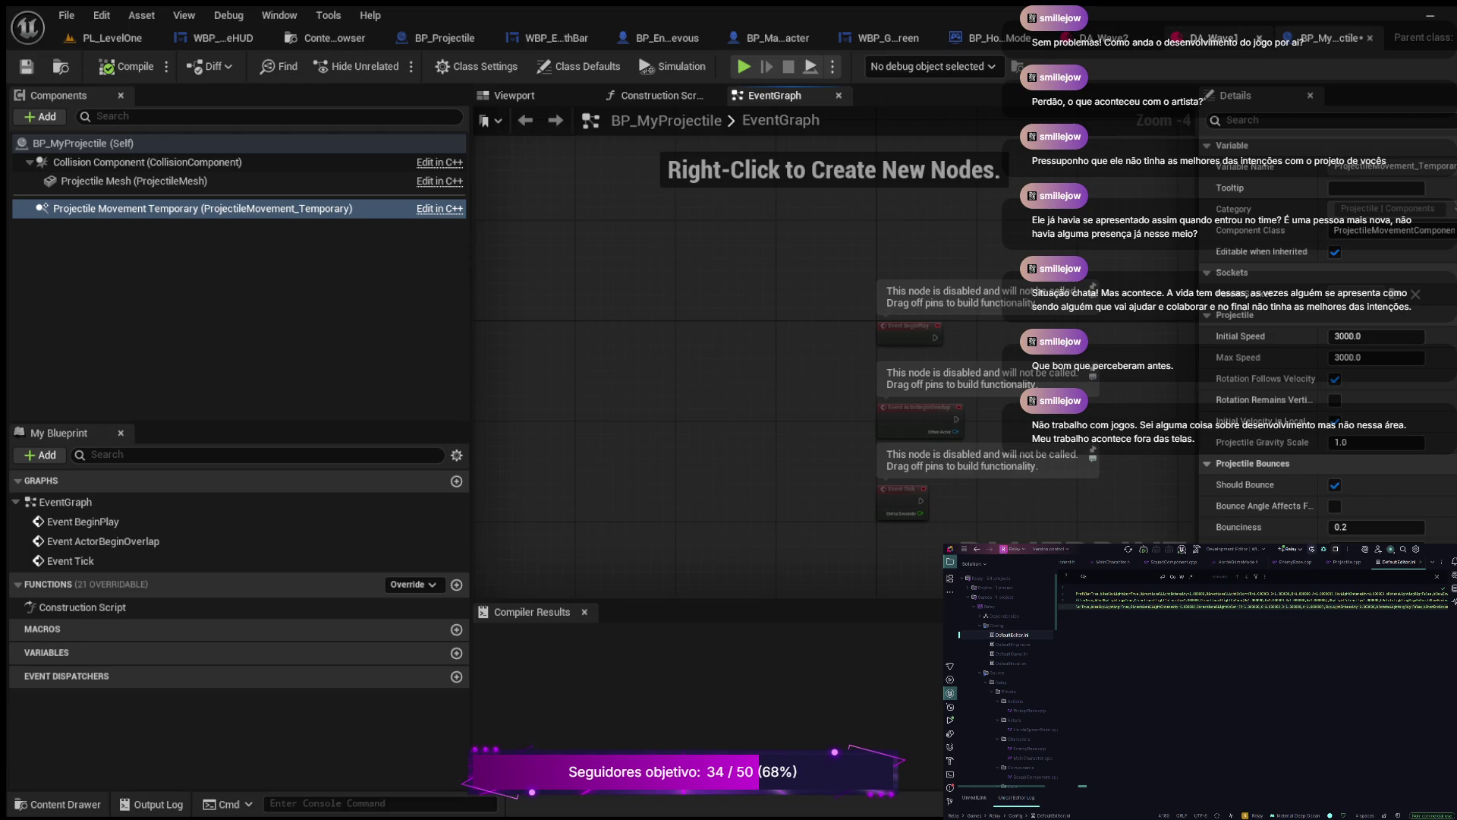
Step: Close the DA_Wave1 and DA_Wave2 documents and return to the BP_Projectile blueprint
{"action": "left_click", "coordinate": [1258, 37]}
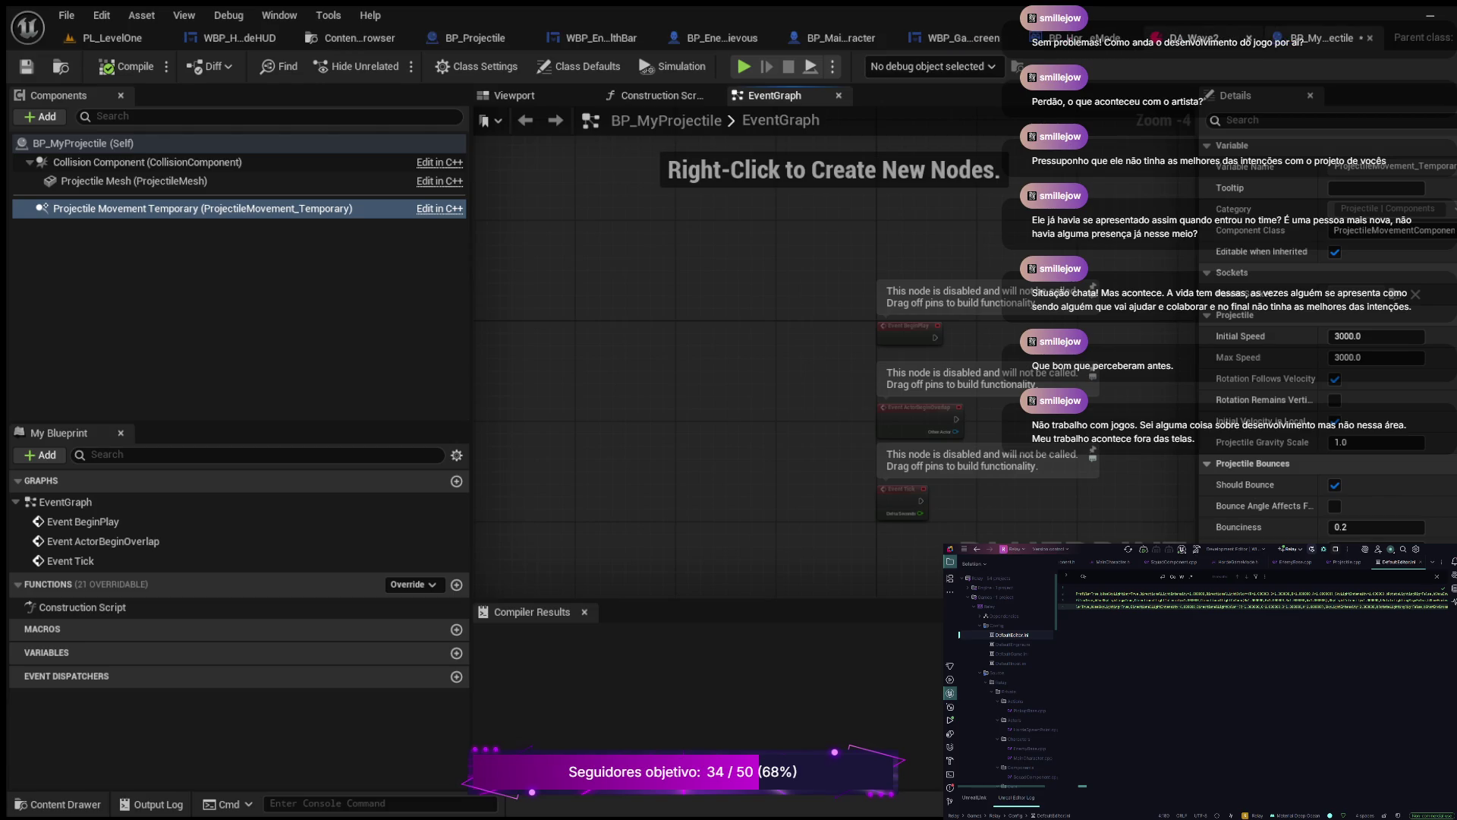
{"action": "left_click", "coordinate": [1249, 37]}
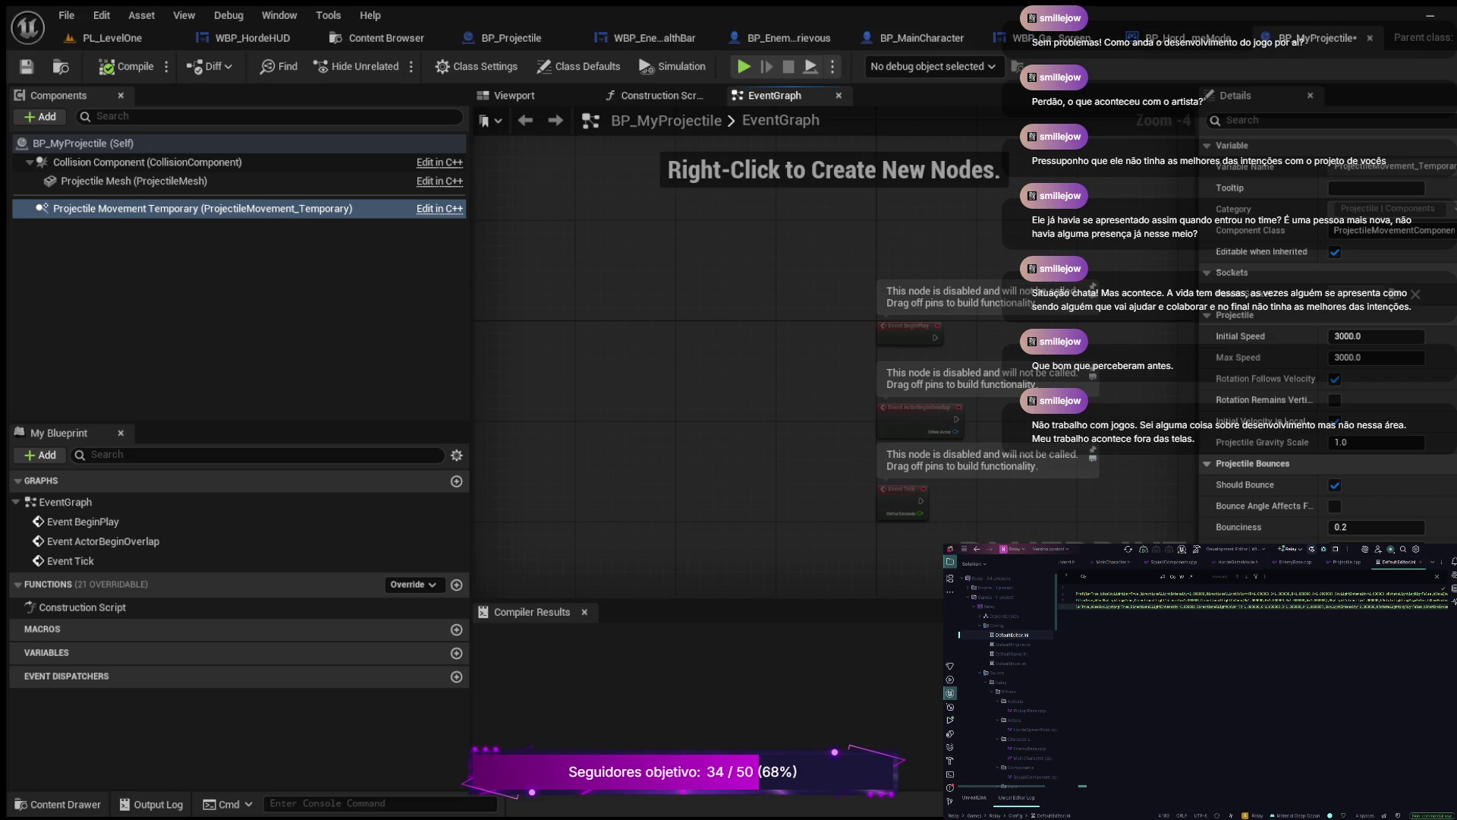
{"action": "left_click", "coordinate": [510, 37]}
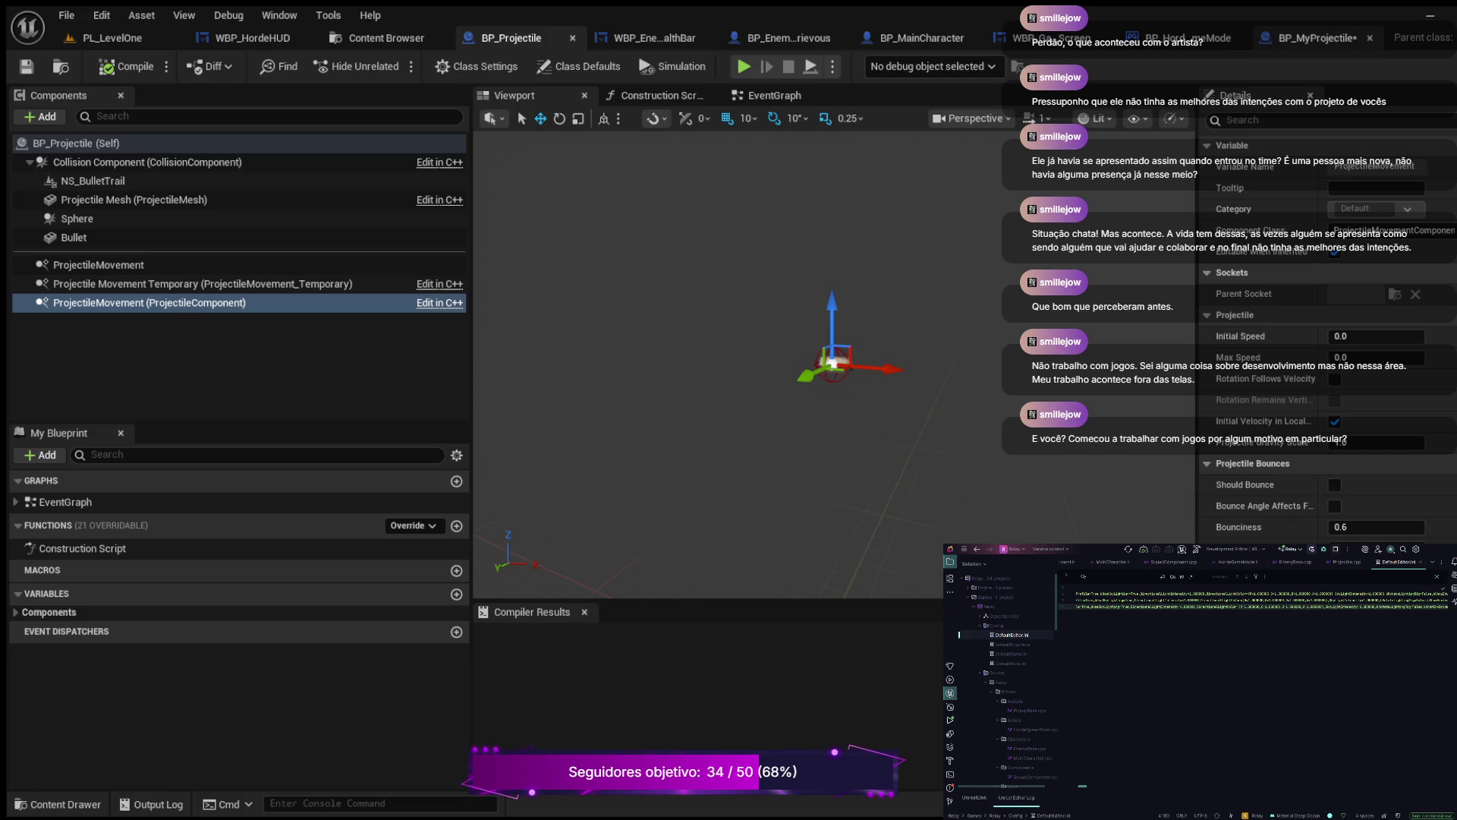
Step: Close the BP_MyProjectile blueprint and move to the Rider code editor
{"action": "left_click", "coordinate": [1370, 38]}
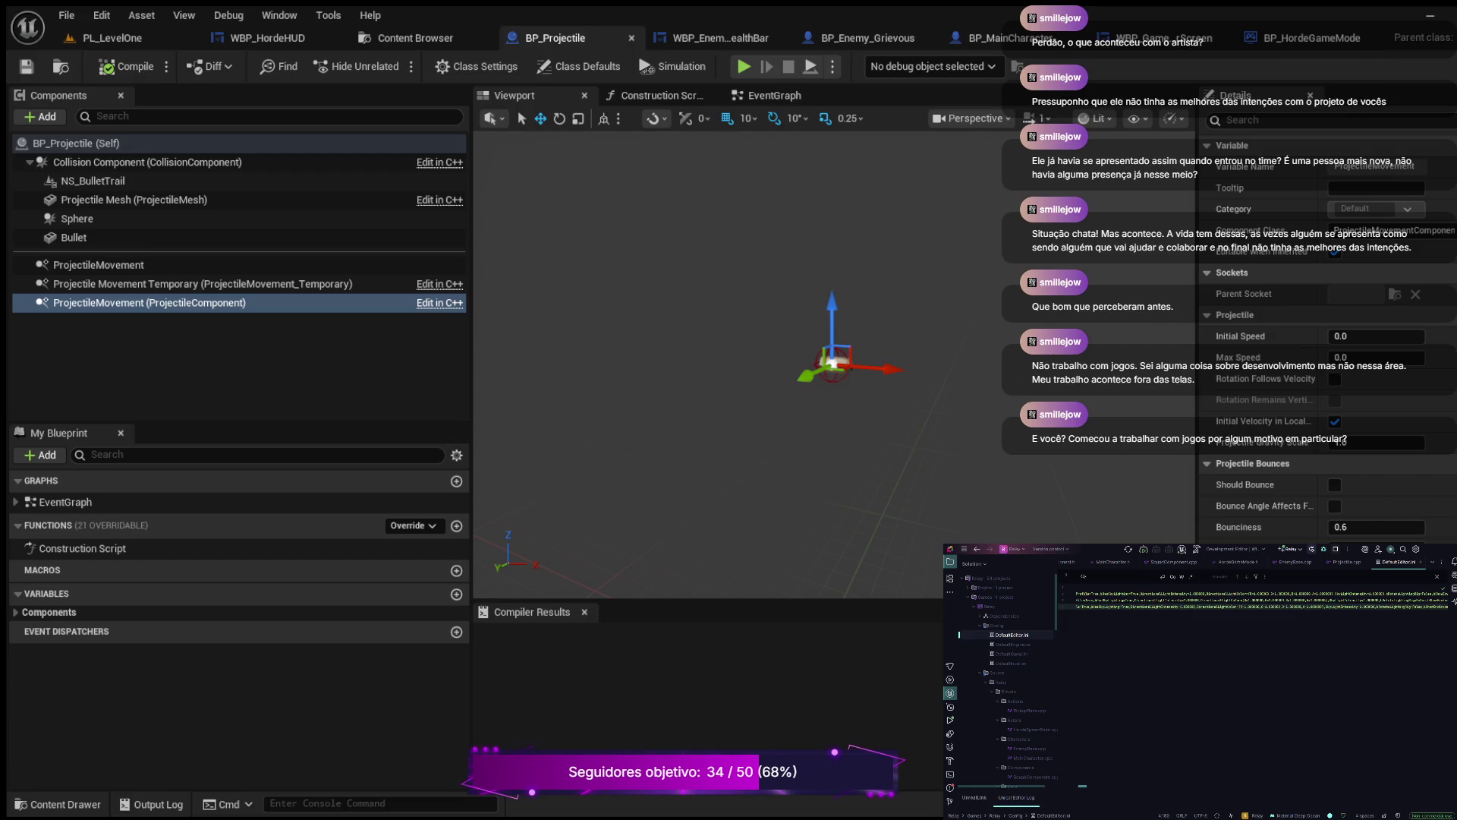
{"action": "left_click", "coordinate": [1267, 605]}
Step: Undo the recent ProjectileMovement name edits on line 20 of Projectile.cpp
{"action": "key", "text": "Up"}
{"action": "key", "text": "ctrl+z"}
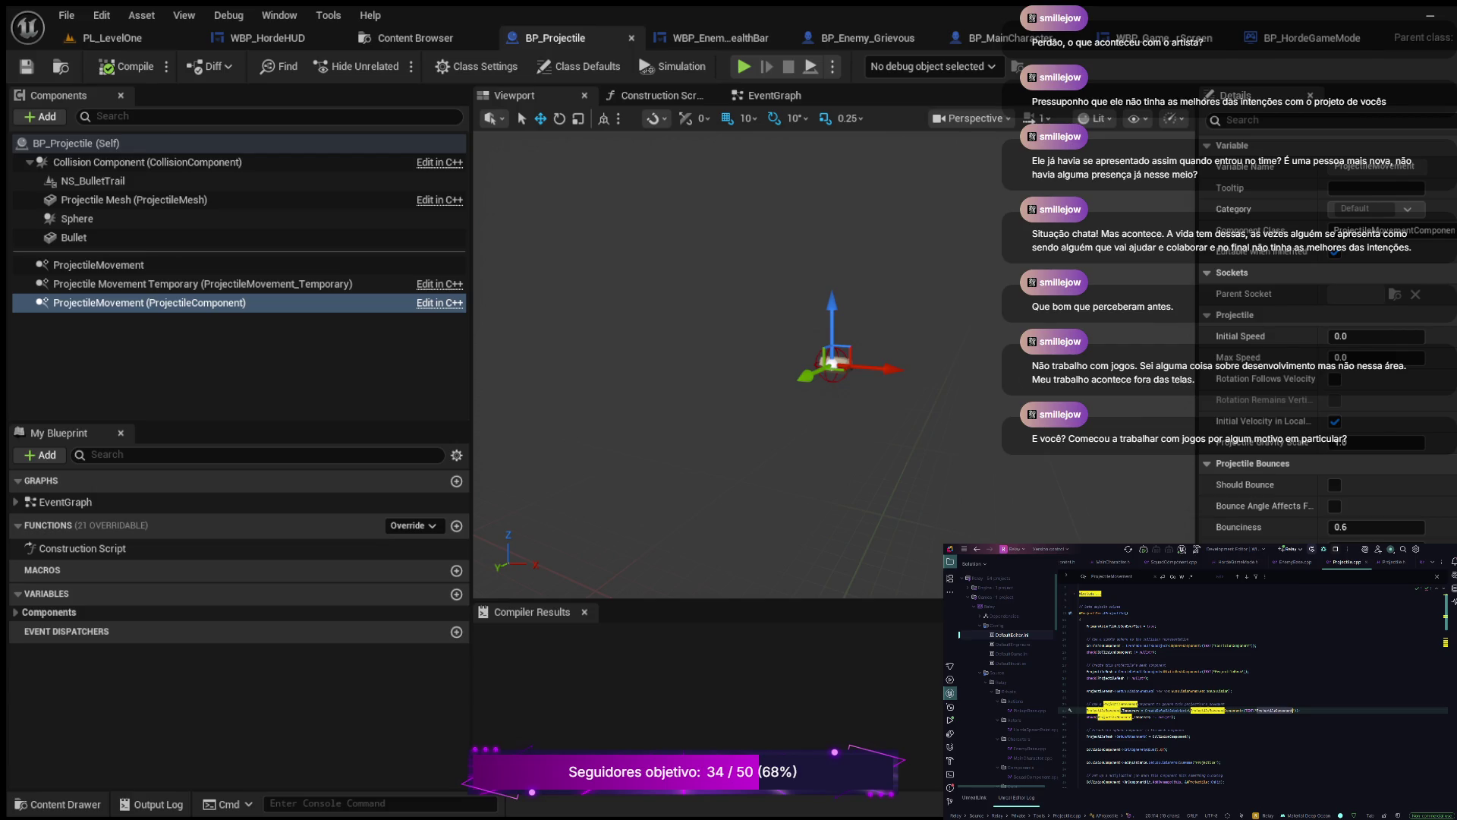
{"action": "key", "text": "ctrl+z"}
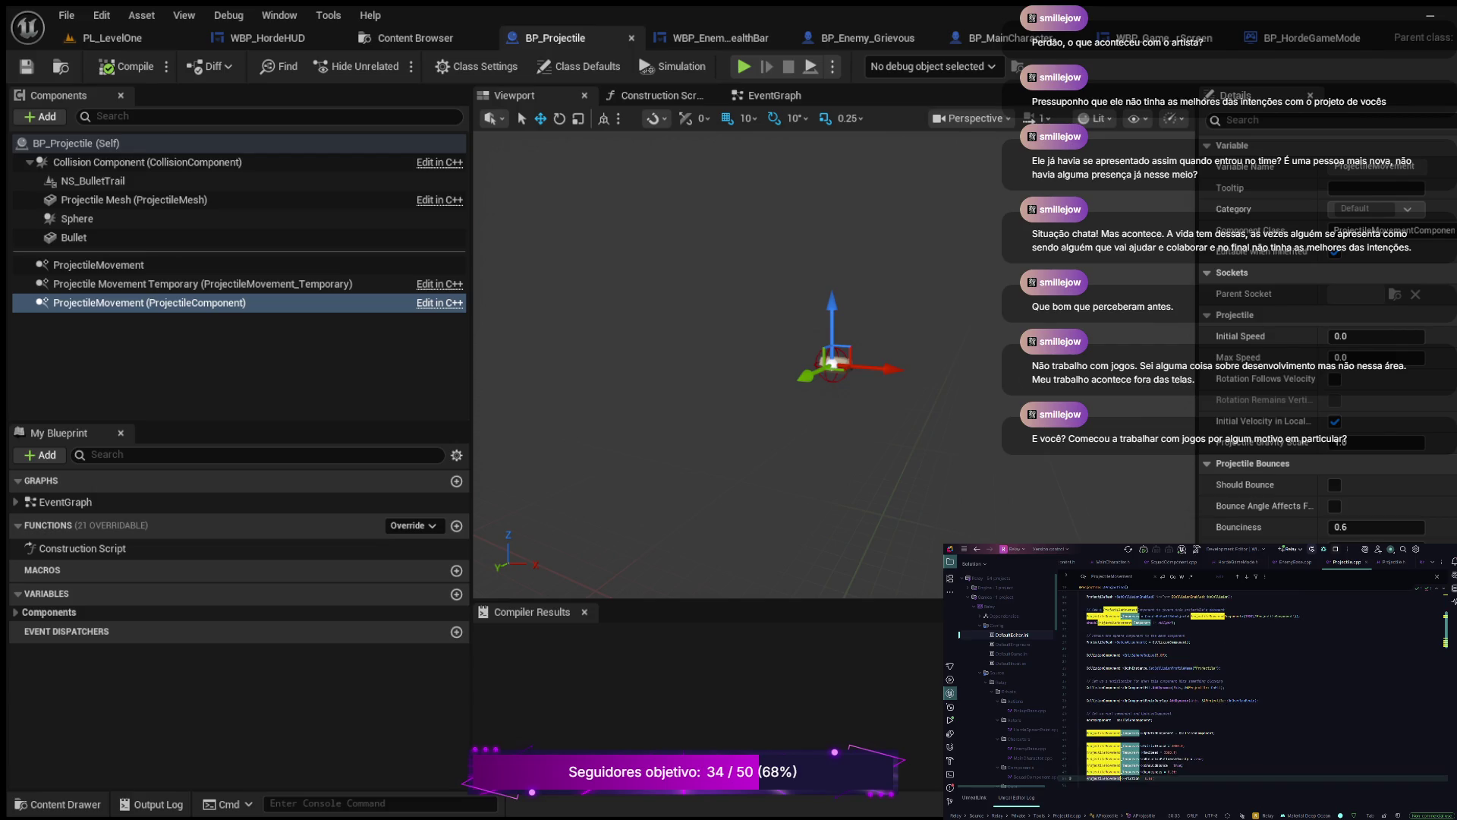
{"action": "key", "text": "ctrl+z"}
{"action": "key", "text": "ctrl+z"}
{"action": "key", "text": "ctrl+z"}
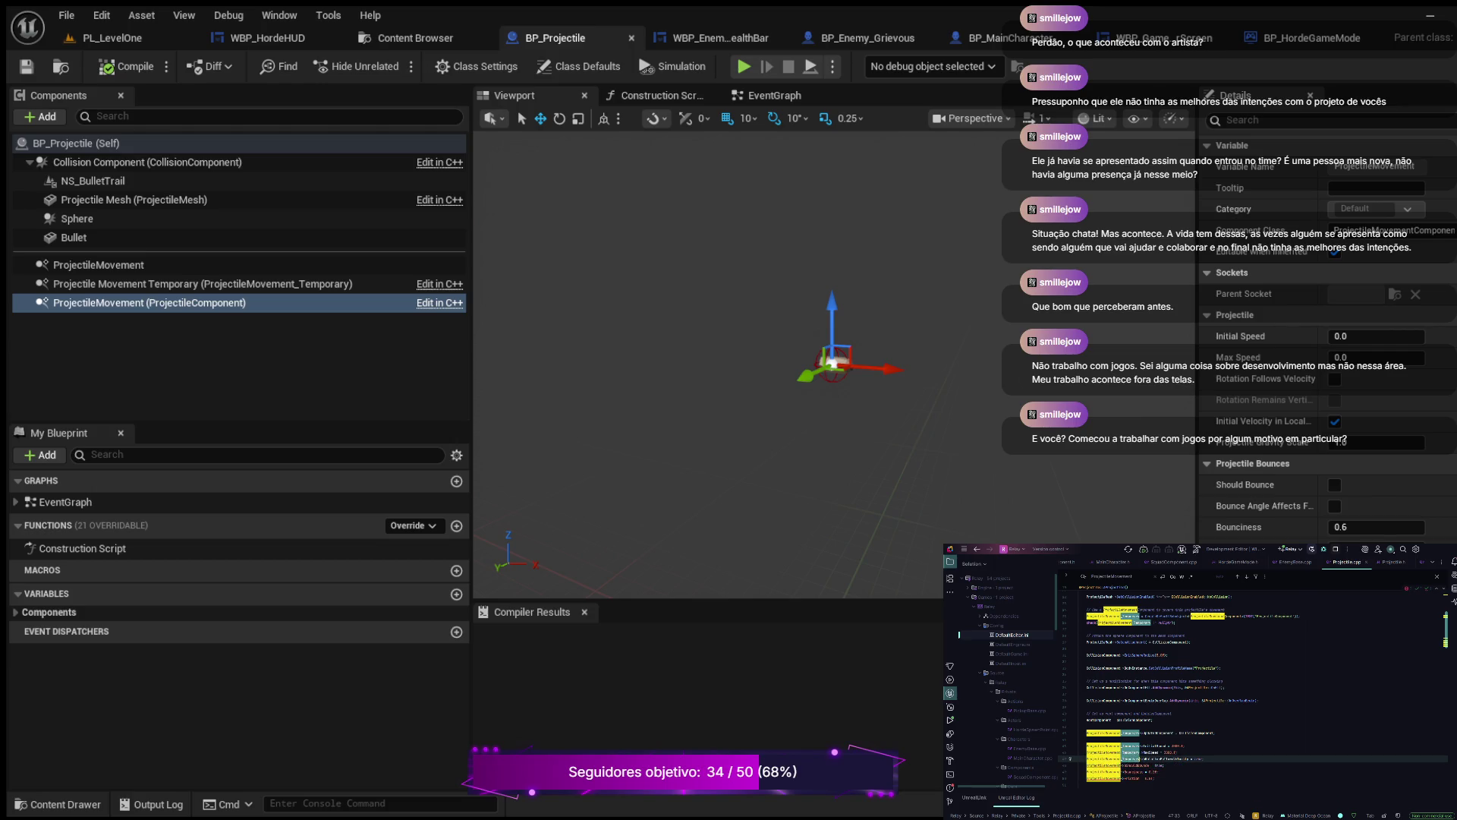
{"action": "key", "text": "ctrl+z"}
{"action": "key", "text": "ctrl+z"}
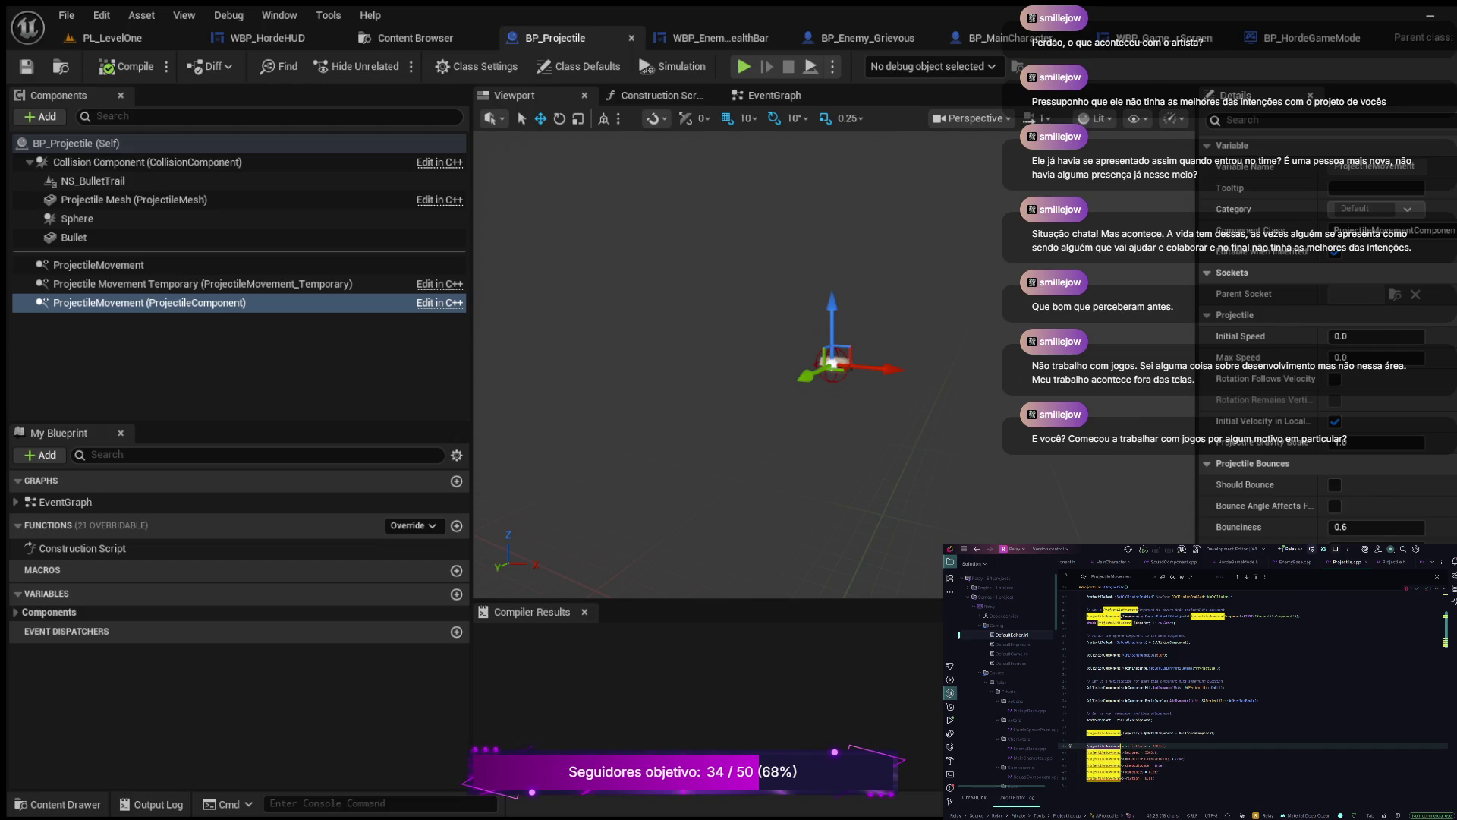
{"action": "key", "text": "ctrl+z"}
{"action": "key", "text": "ctrl+z"}
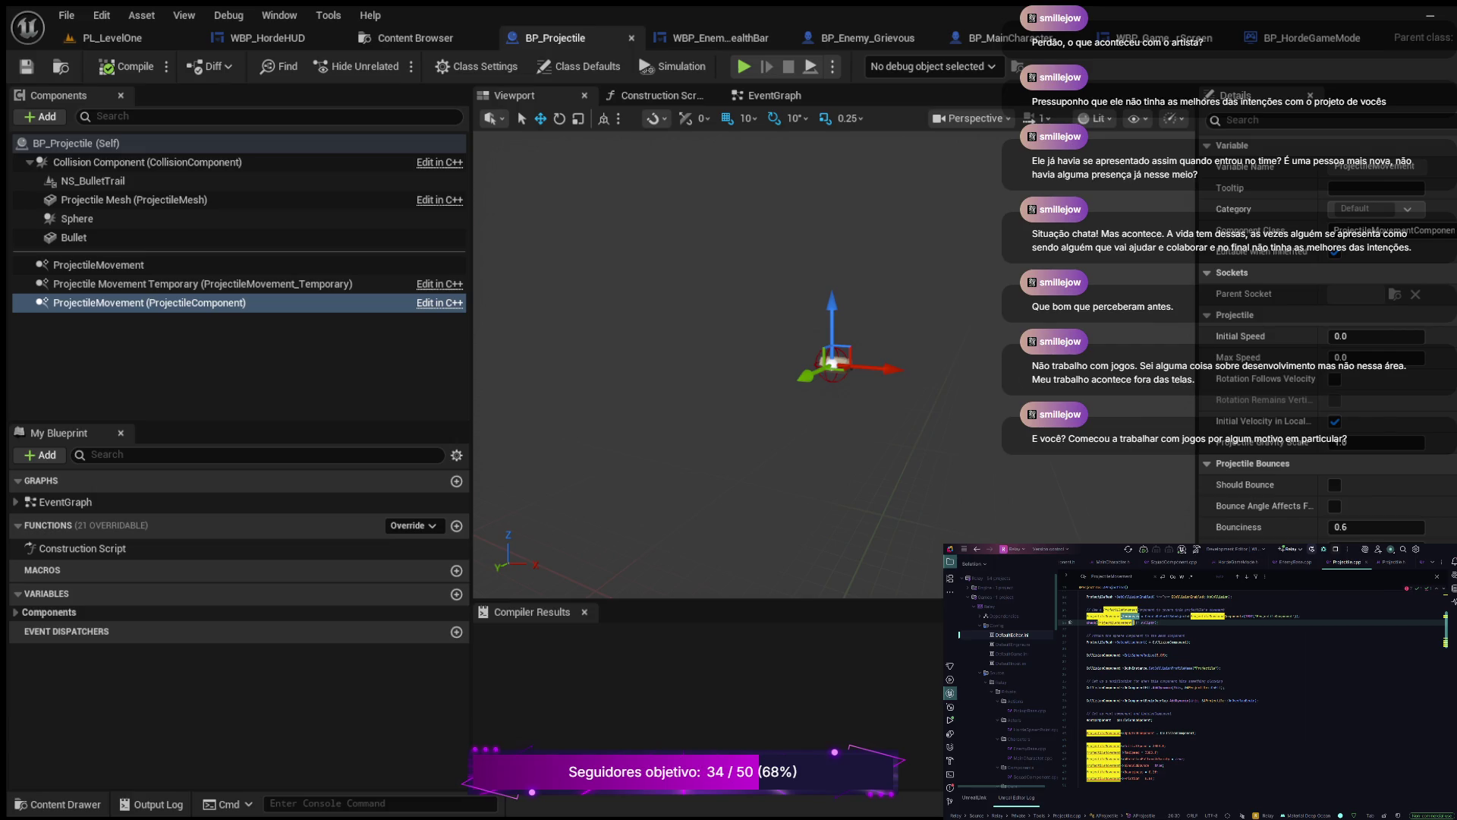
{"action": "key", "text": "ctrl+z"}
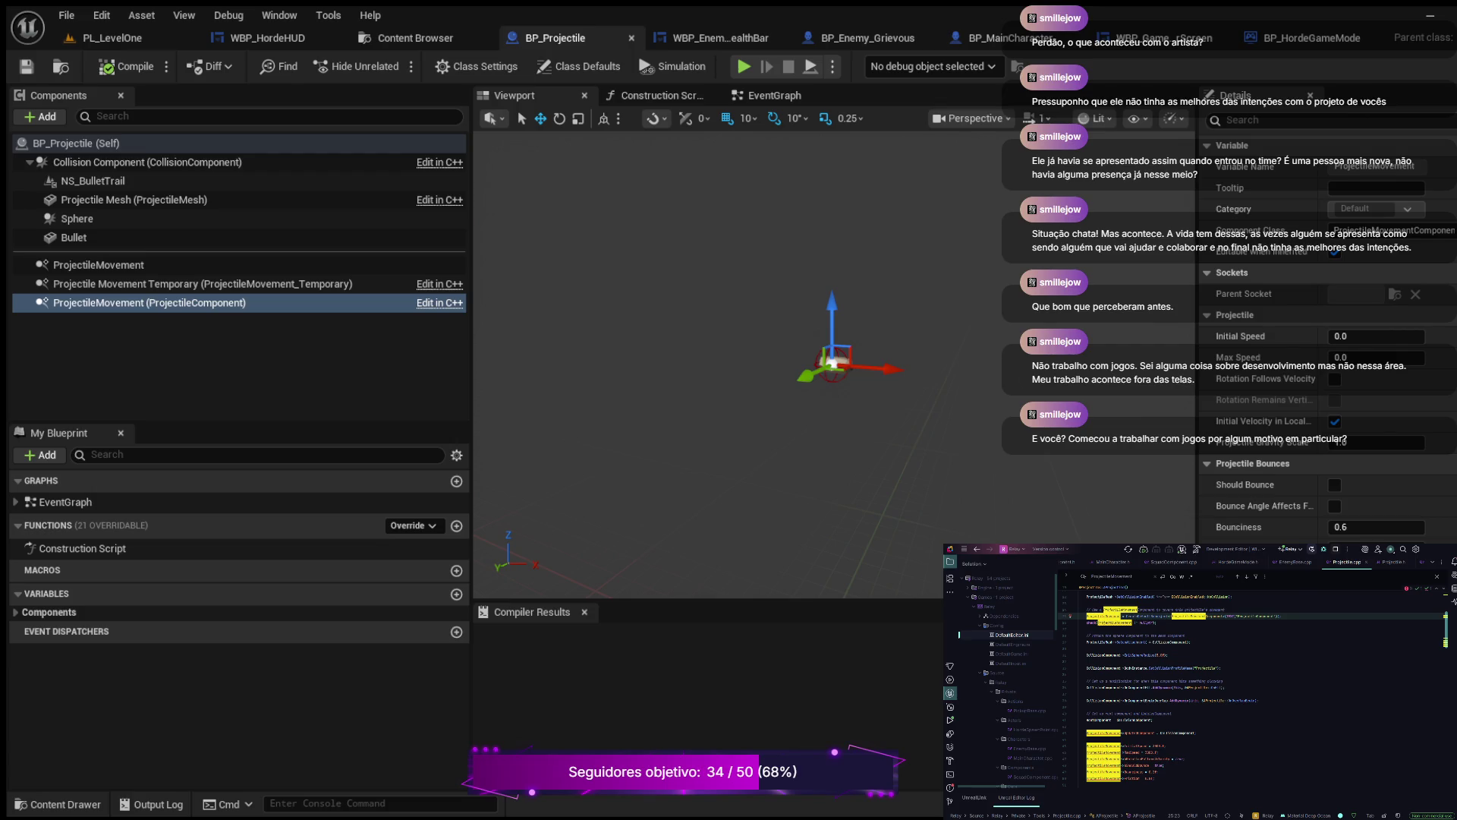
{"action": "key", "text": "ctrl+z"}
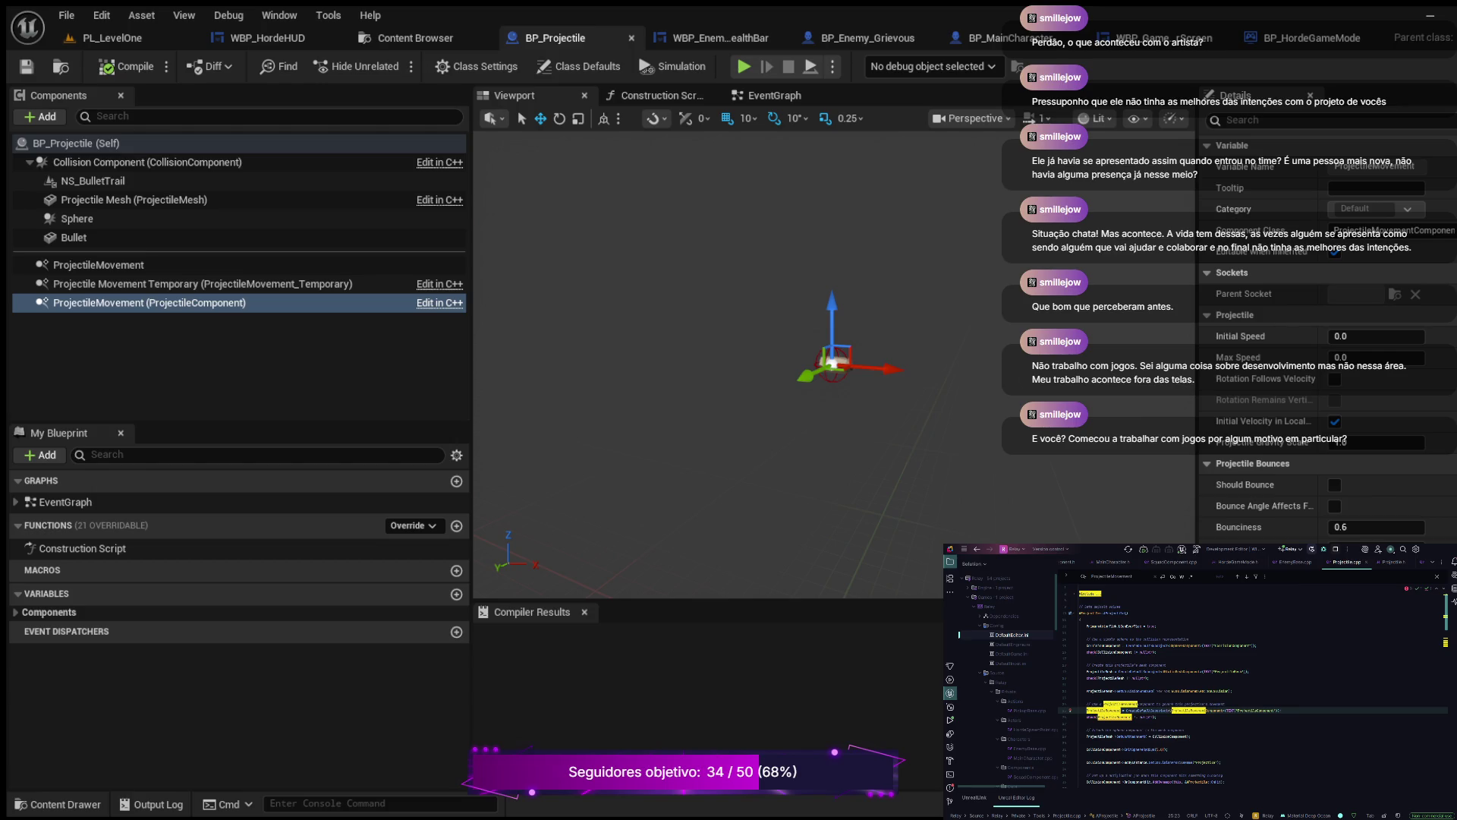
{"action": "scroll", "coordinate": [1252, 683], "scroll_direction": "up", "scroll_amount": 2}
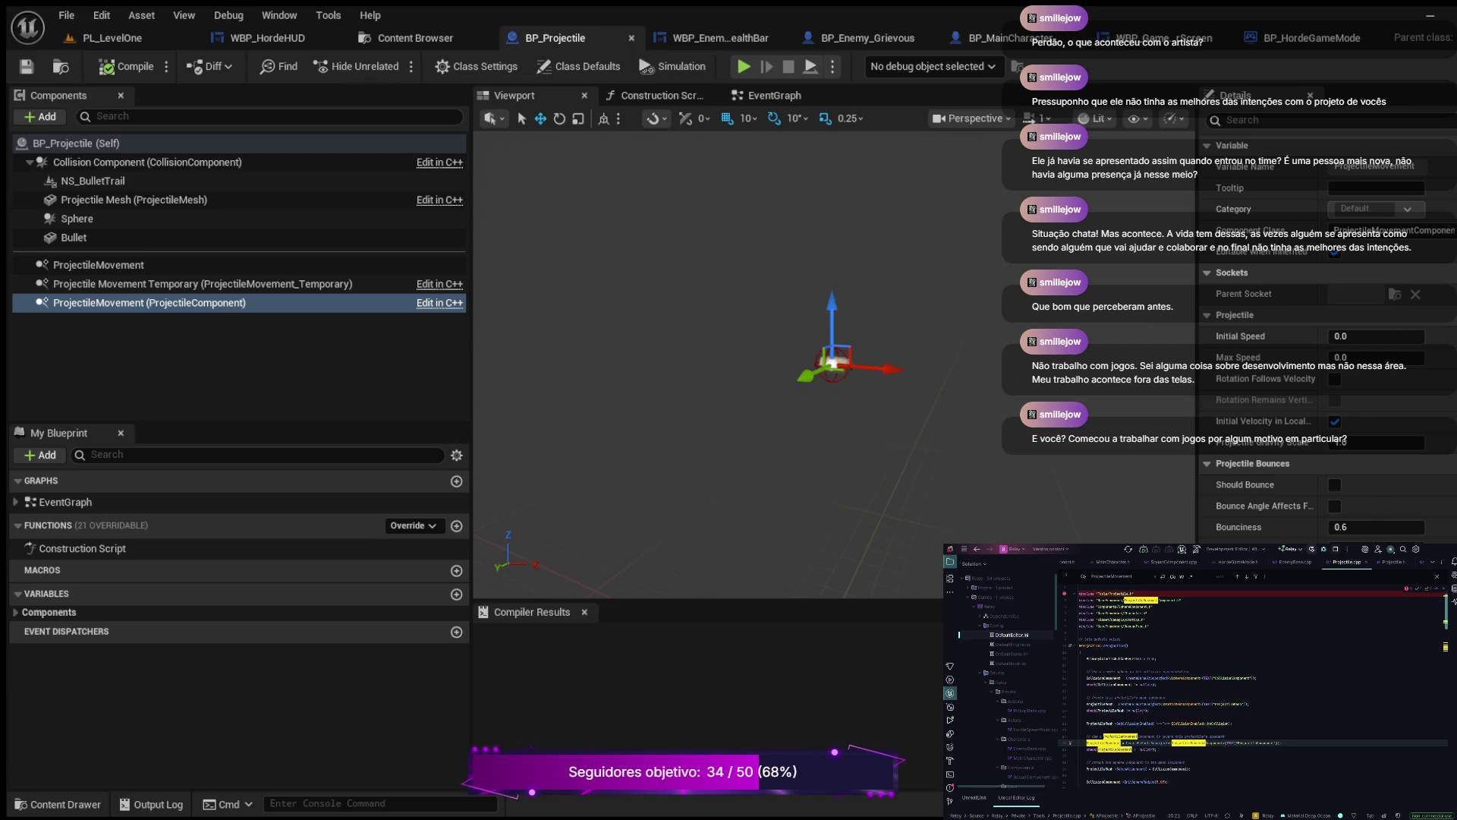
{"action": "scroll", "coordinate": [1252, 683], "scroll_direction": "down", "scroll_amount": 2}
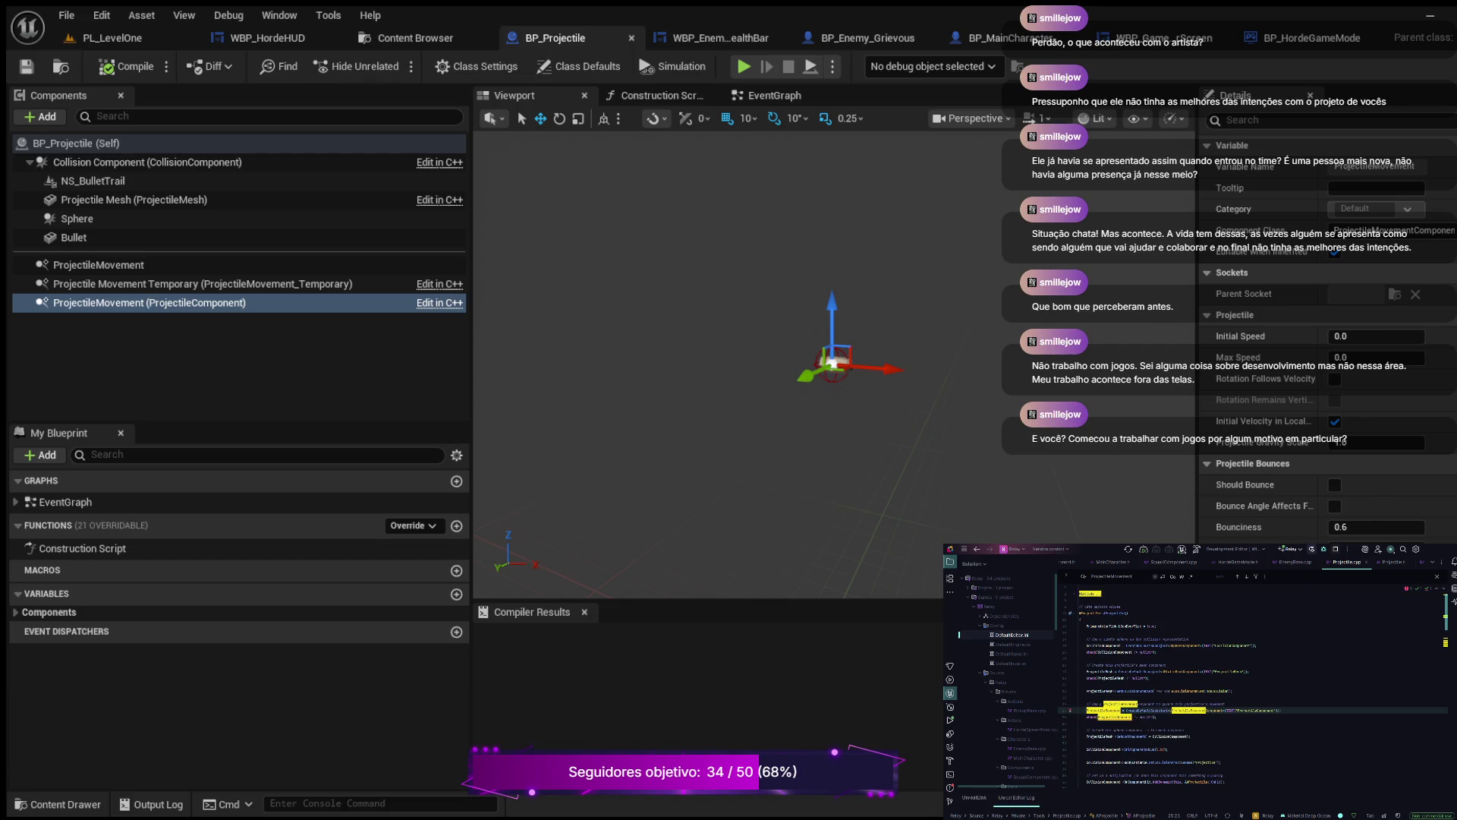
Step: In Projectile.h, select the ProjectileMovement_Temporary member declaration
{"action": "left_click", "coordinate": [1393, 562]}
{"action": "left_click", "coordinate": [1217, 728]}
{"action": "double_click", "coordinate": [1180, 728]}
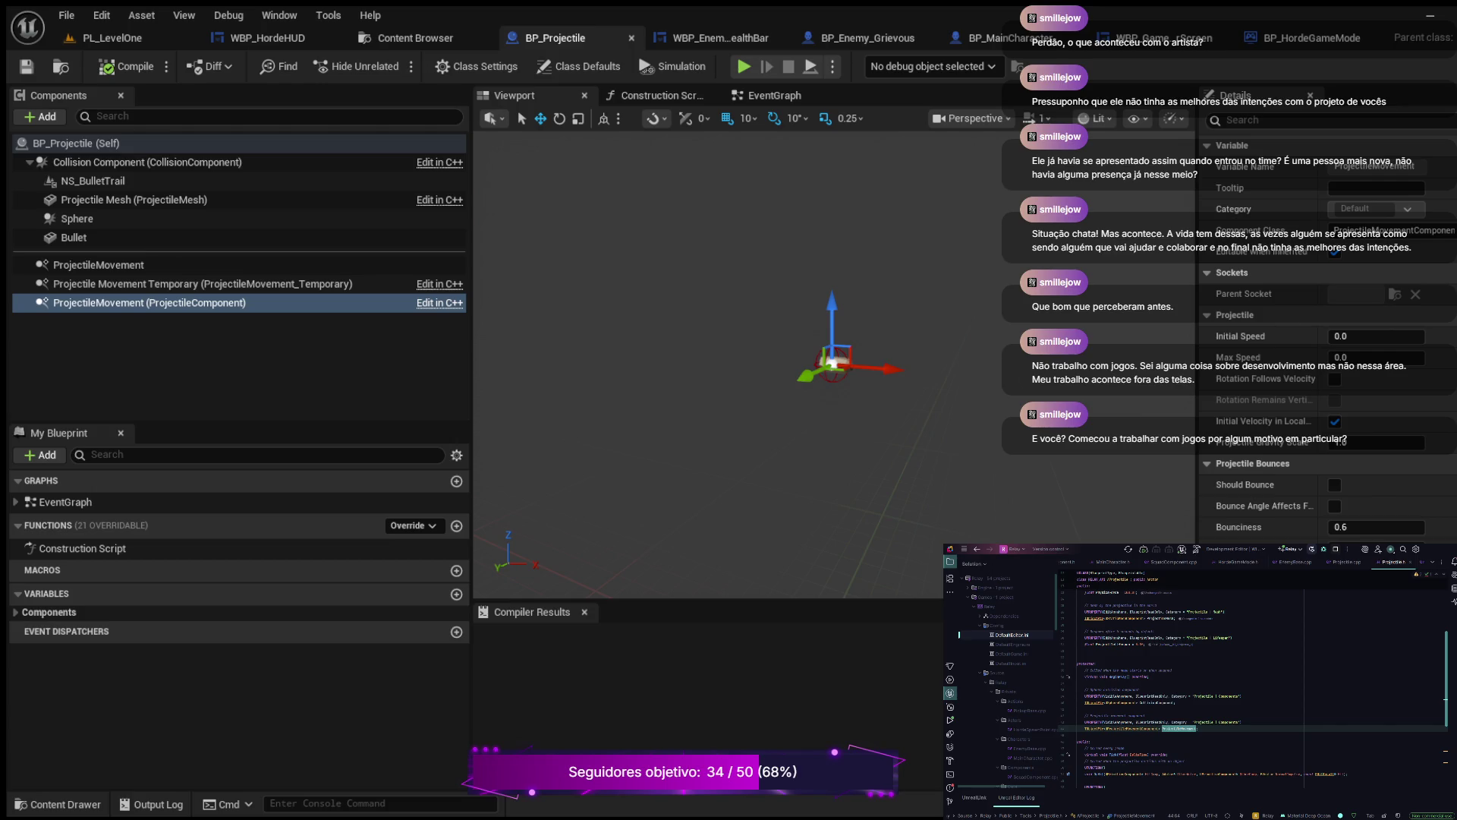
Step: Back in Projectile.cpp, place the cursor on the ProjectileMovement = CreateDefaultSubobject line
{"action": "key", "text": "ctrl+alt+Home"}
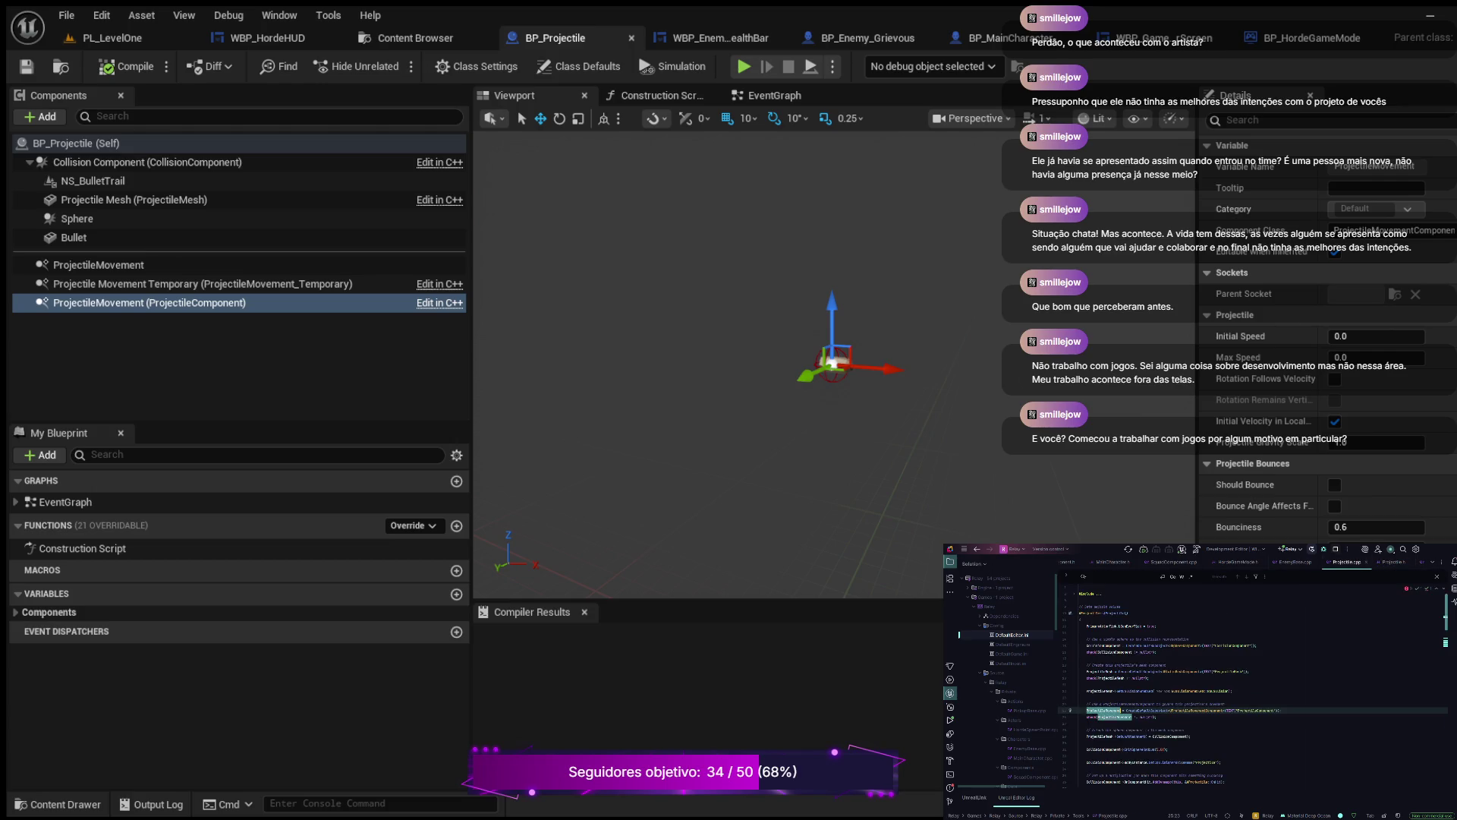
{"action": "left_click", "coordinate": [1184, 729]}
{"action": "left_click", "coordinate": [1281, 710]}
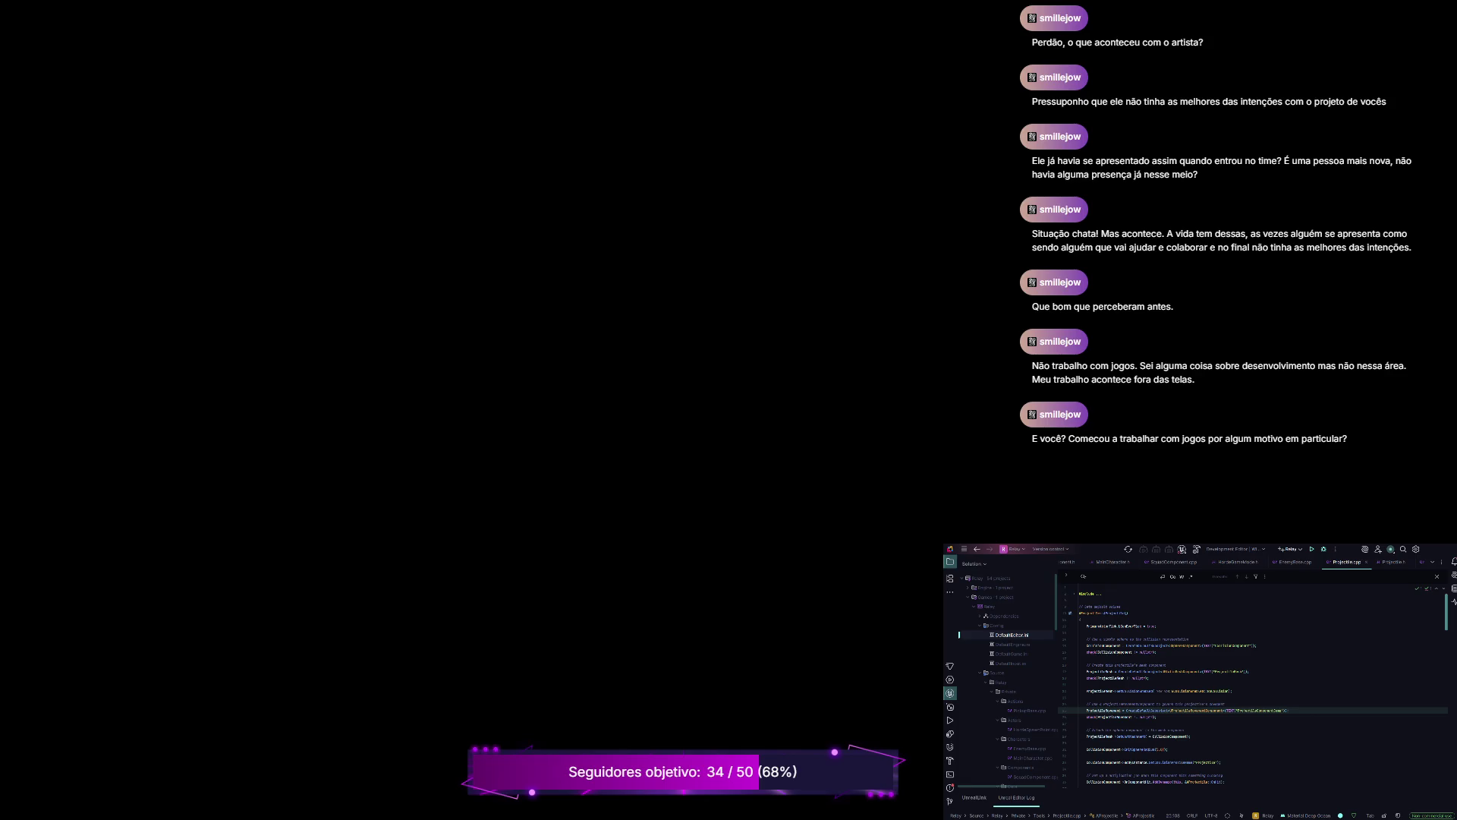
Step: Move the cursor up to line 14 of Projectile.cpp
{"action": "key", "text": "Up"}
{"action": "key", "text": "Up"}
{"action": "key", "text": "Up"}
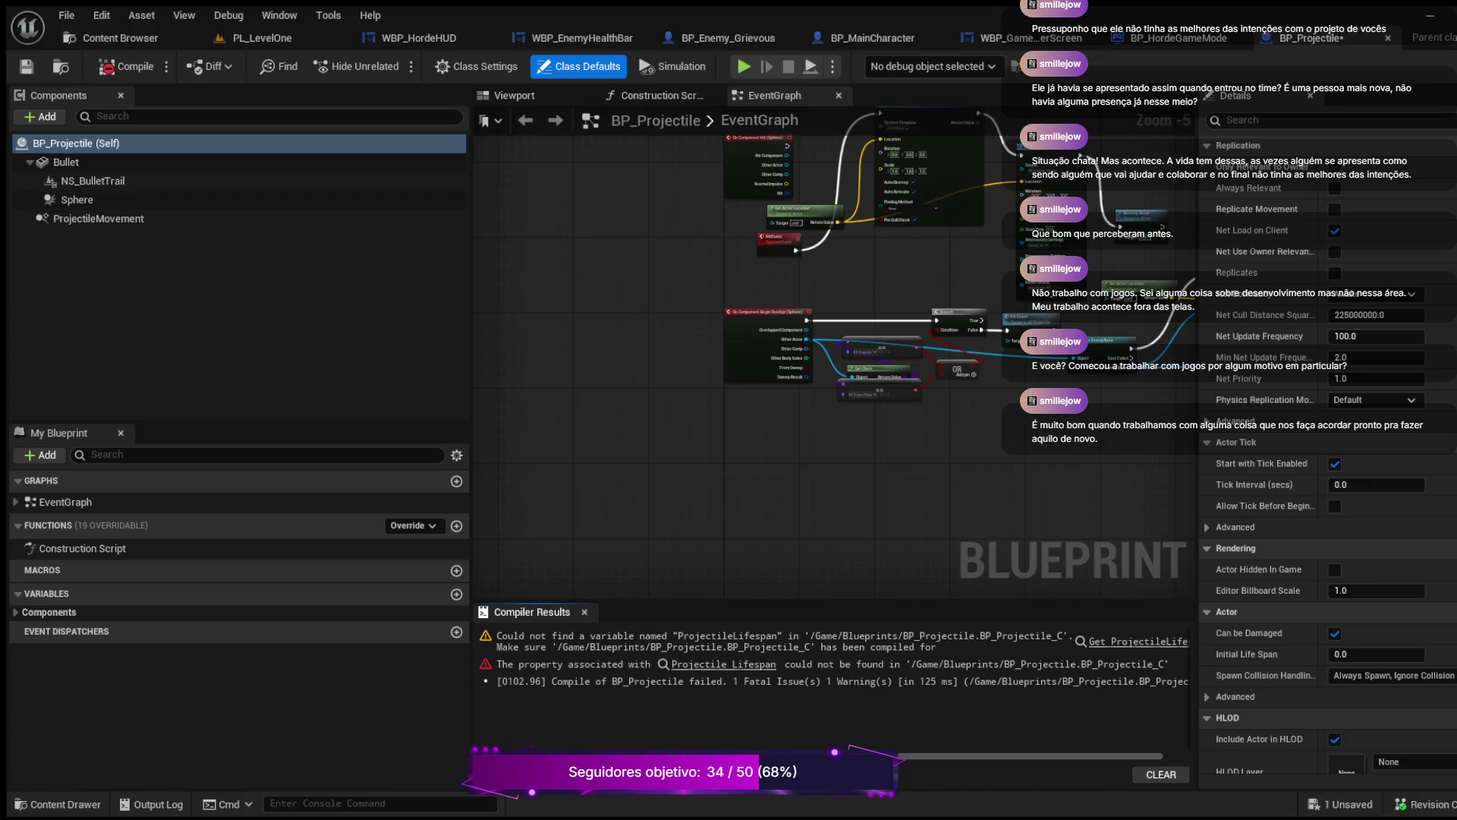
Step: Recompile BP_Projectile and jump to the node using the missing ProjectileLifespan variable
{"action": "left_click", "coordinate": [98, 218]}
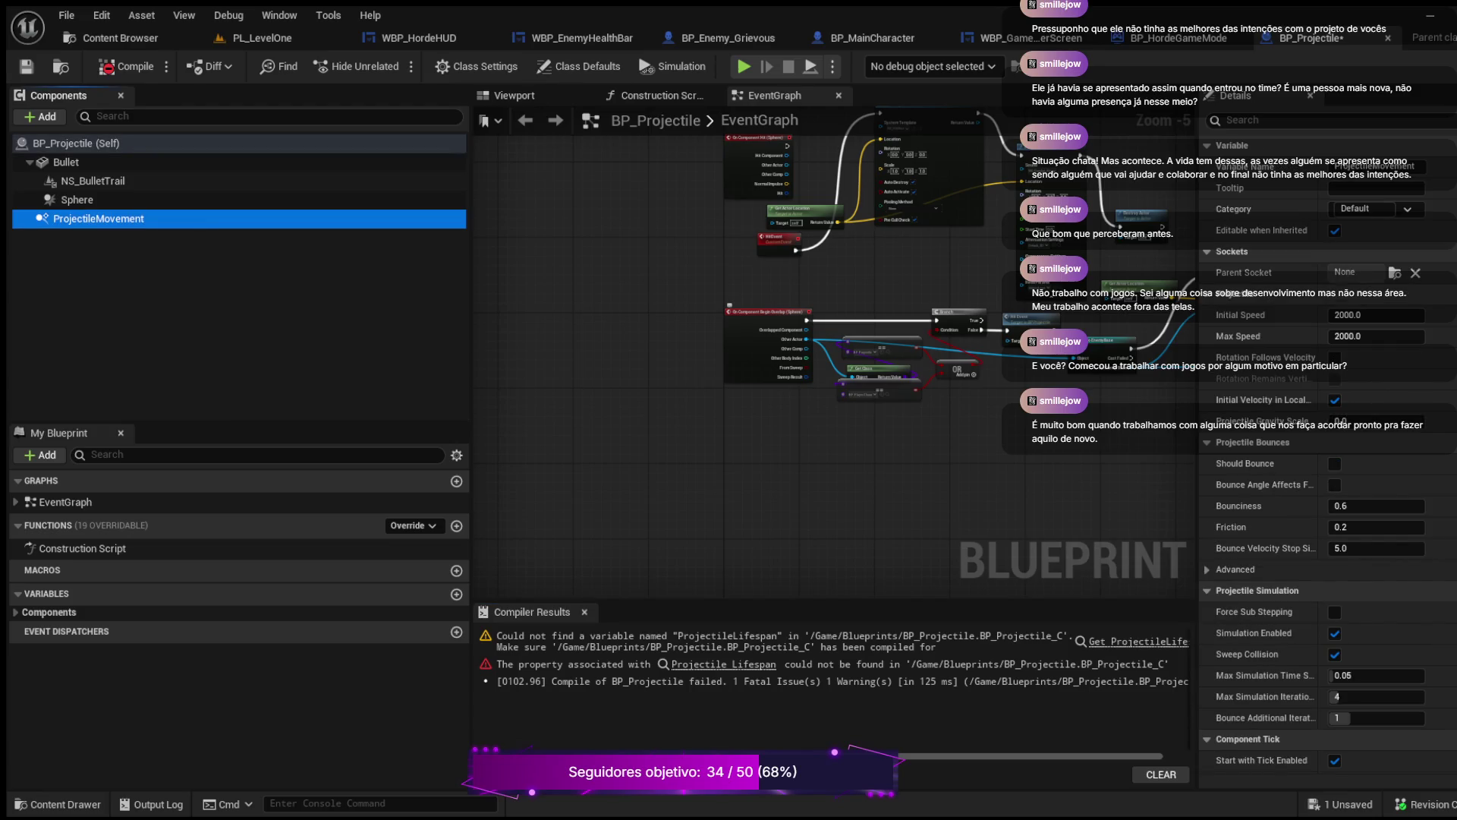
{"action": "left_click", "coordinate": [126, 66]}
{"action": "left_click", "coordinate": [723, 665]}
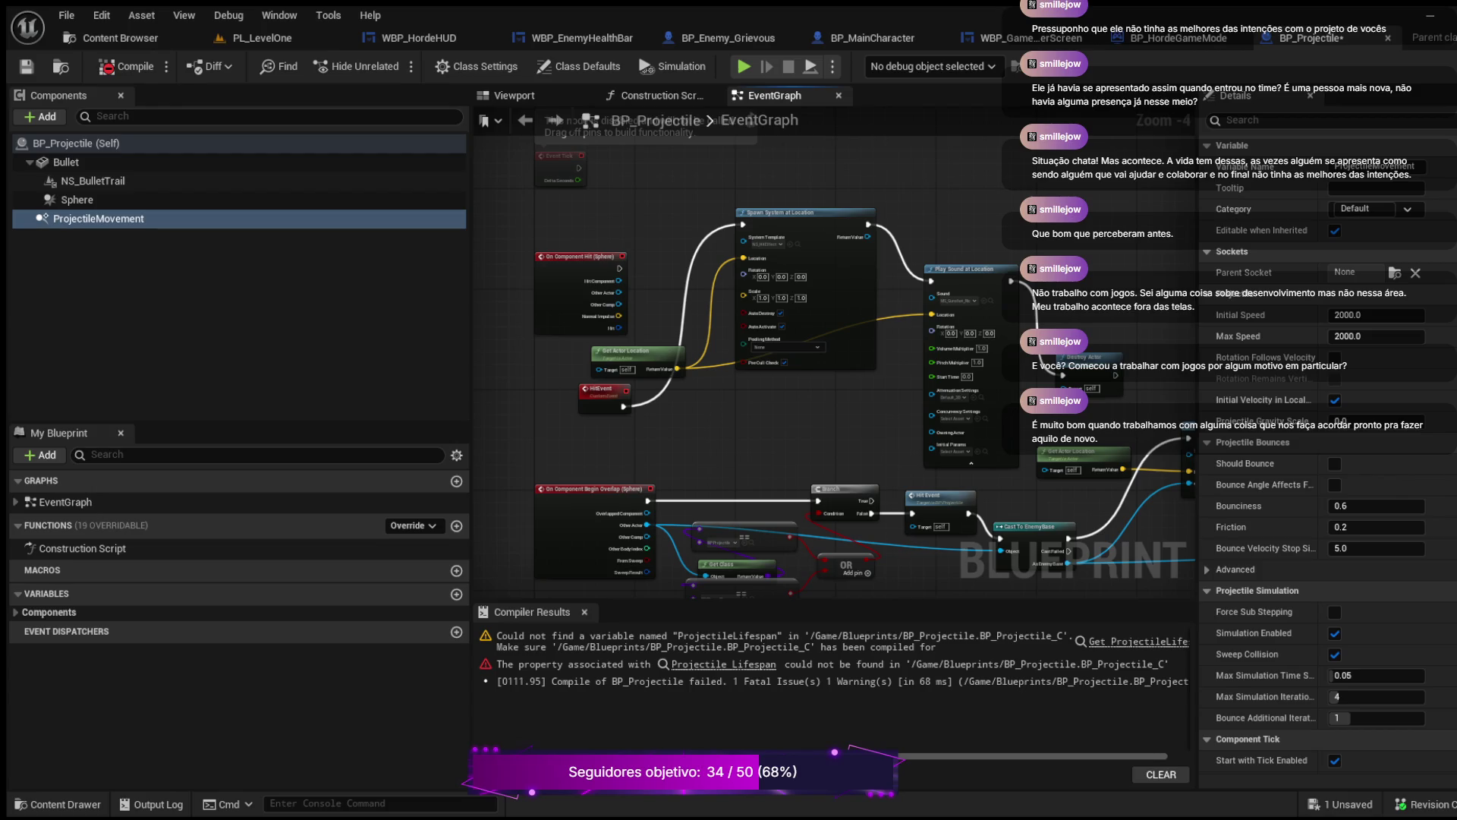
Step: Review the Cast To EnemyBase and Destroy Actor nodes, then view the Construction Script
{"action": "scroll", "coordinate": [762, 370], "scroll_direction": "up", "scroll_amount": 1}
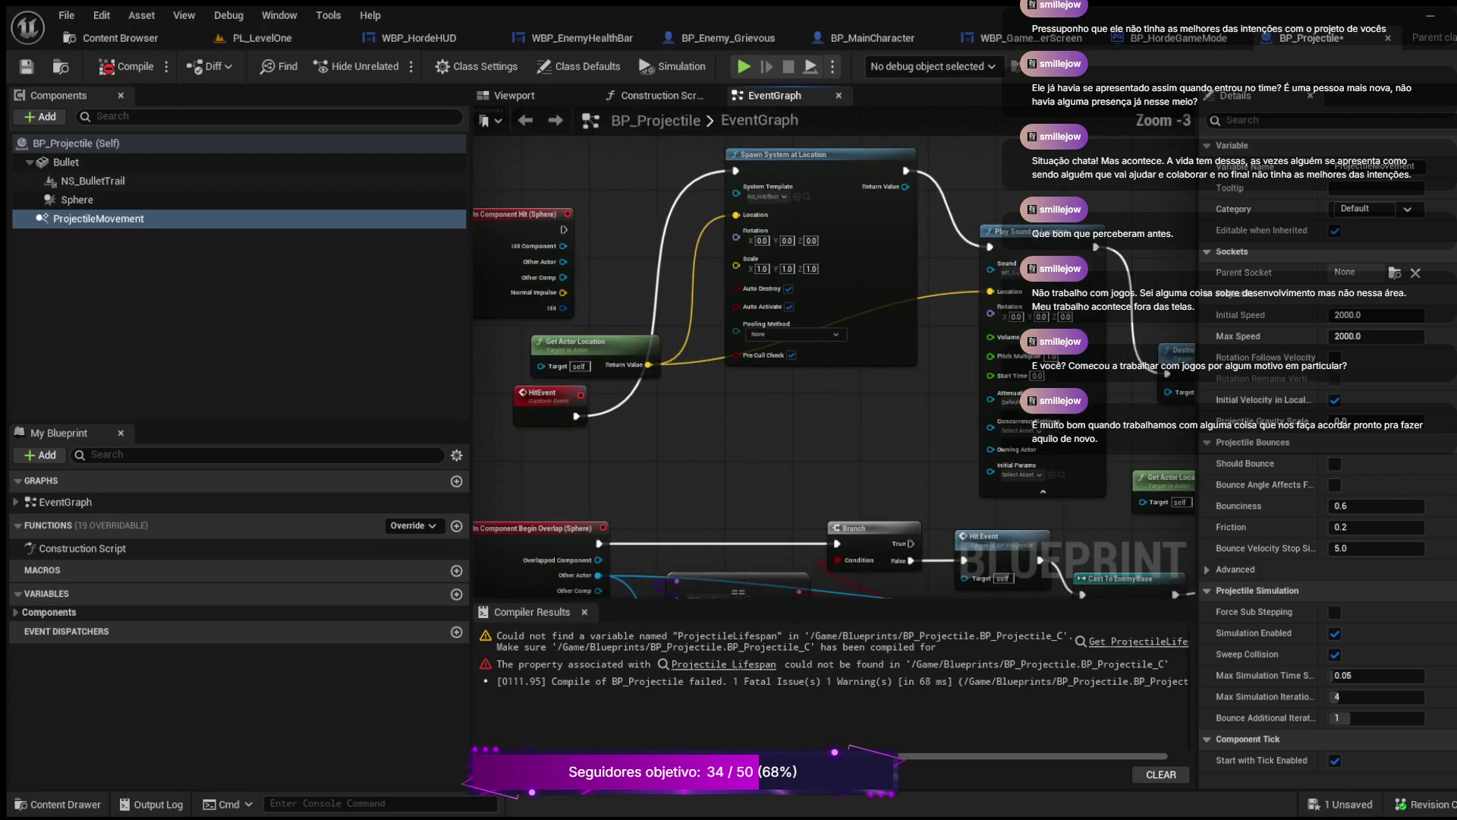
{"action": "scroll", "coordinate": [772, 399], "scroll_direction": "down", "scroll_amount": 2}
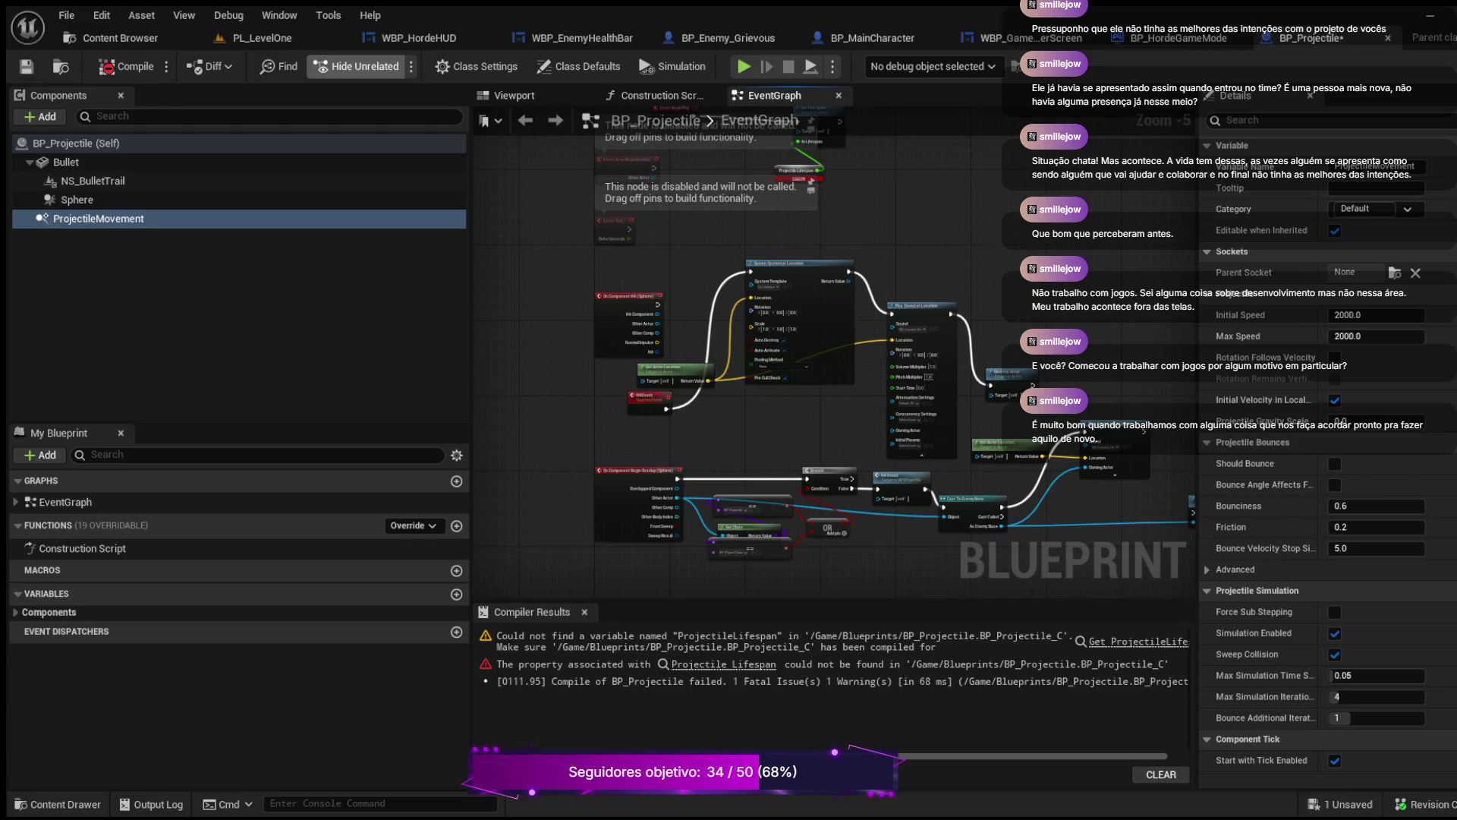
{"action": "scroll", "coordinate": [575, 158], "scroll_direction": "up", "scroll_amount": 3}
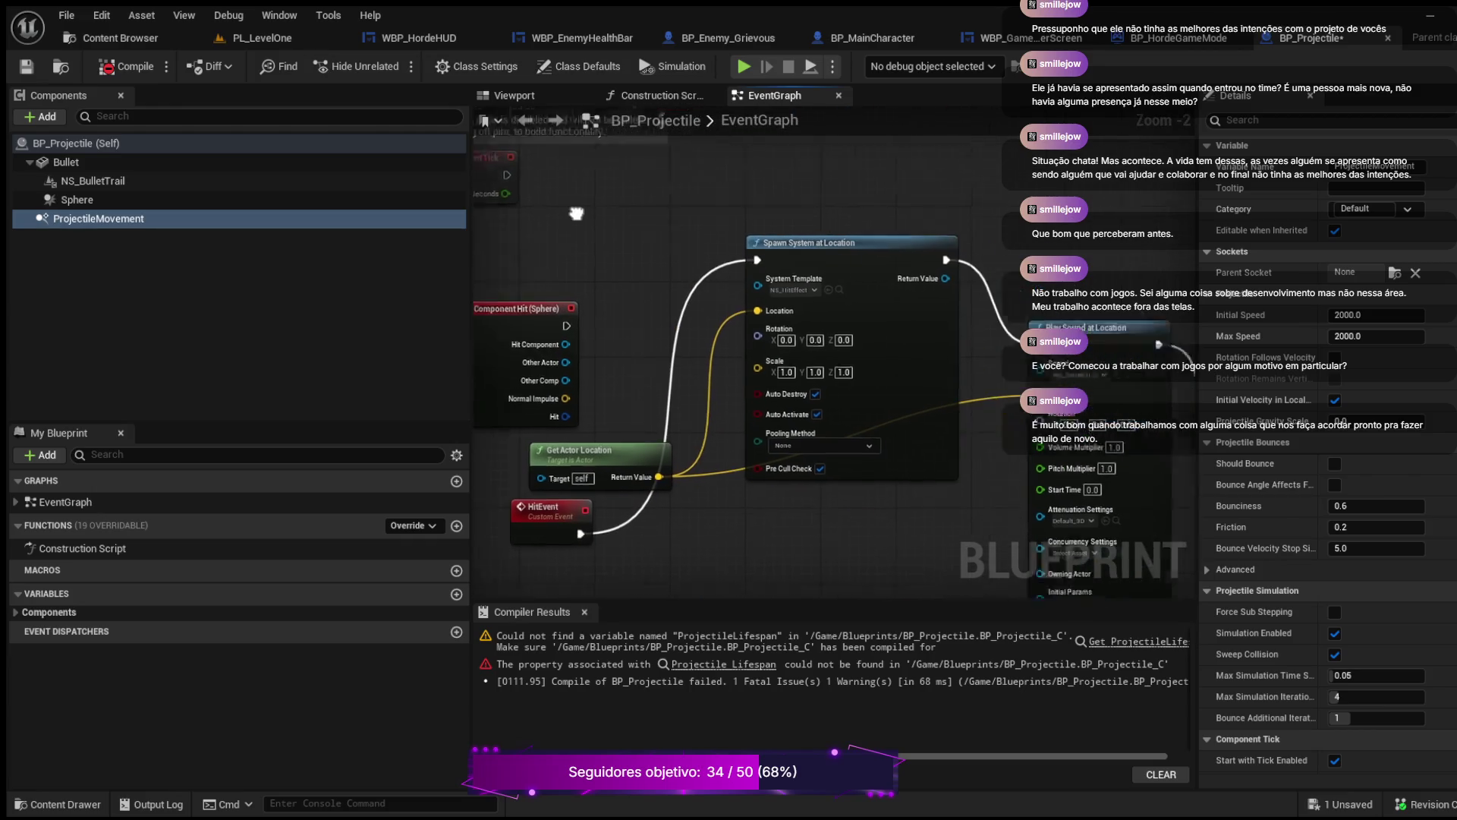
{"action": "scroll", "coordinate": [574, 158], "scroll_direction": "down", "scroll_amount": 2}
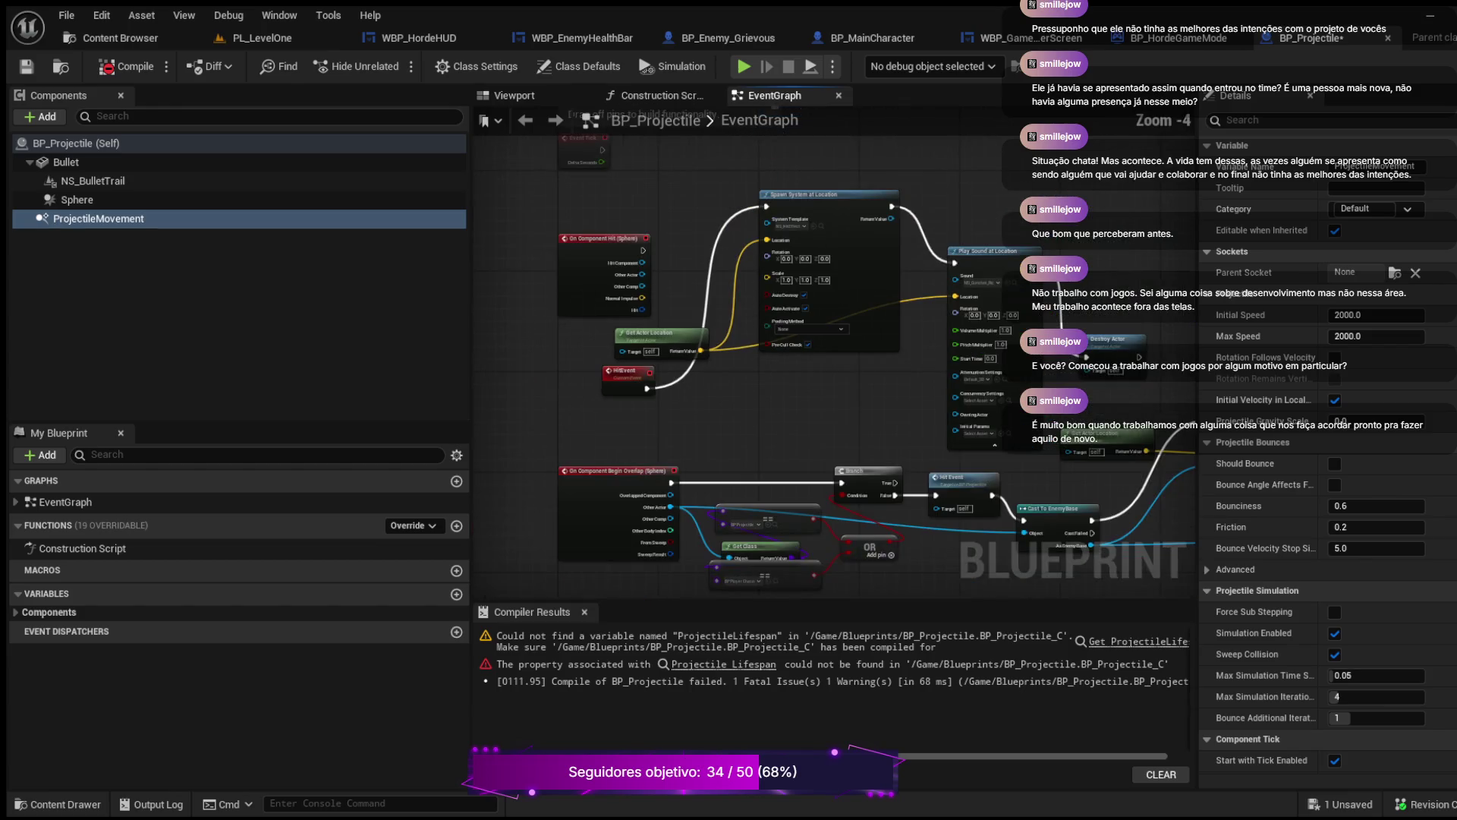
{"action": "scroll", "coordinate": [795, 323], "scroll_direction": "up", "scroll_amount": 3}
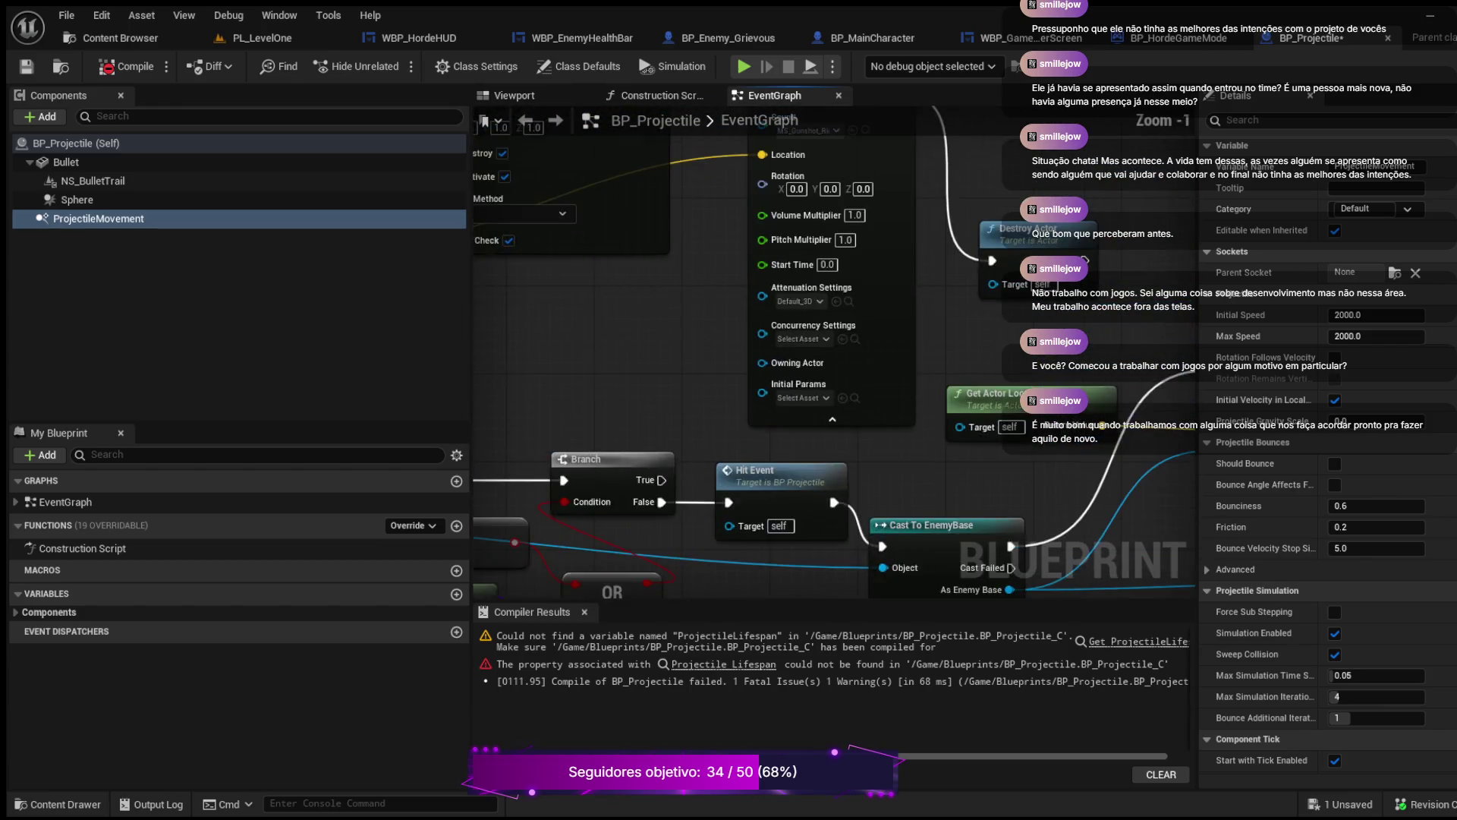
{"action": "scroll", "coordinate": [699, 185], "scroll_direction": "down", "scroll_amount": 2}
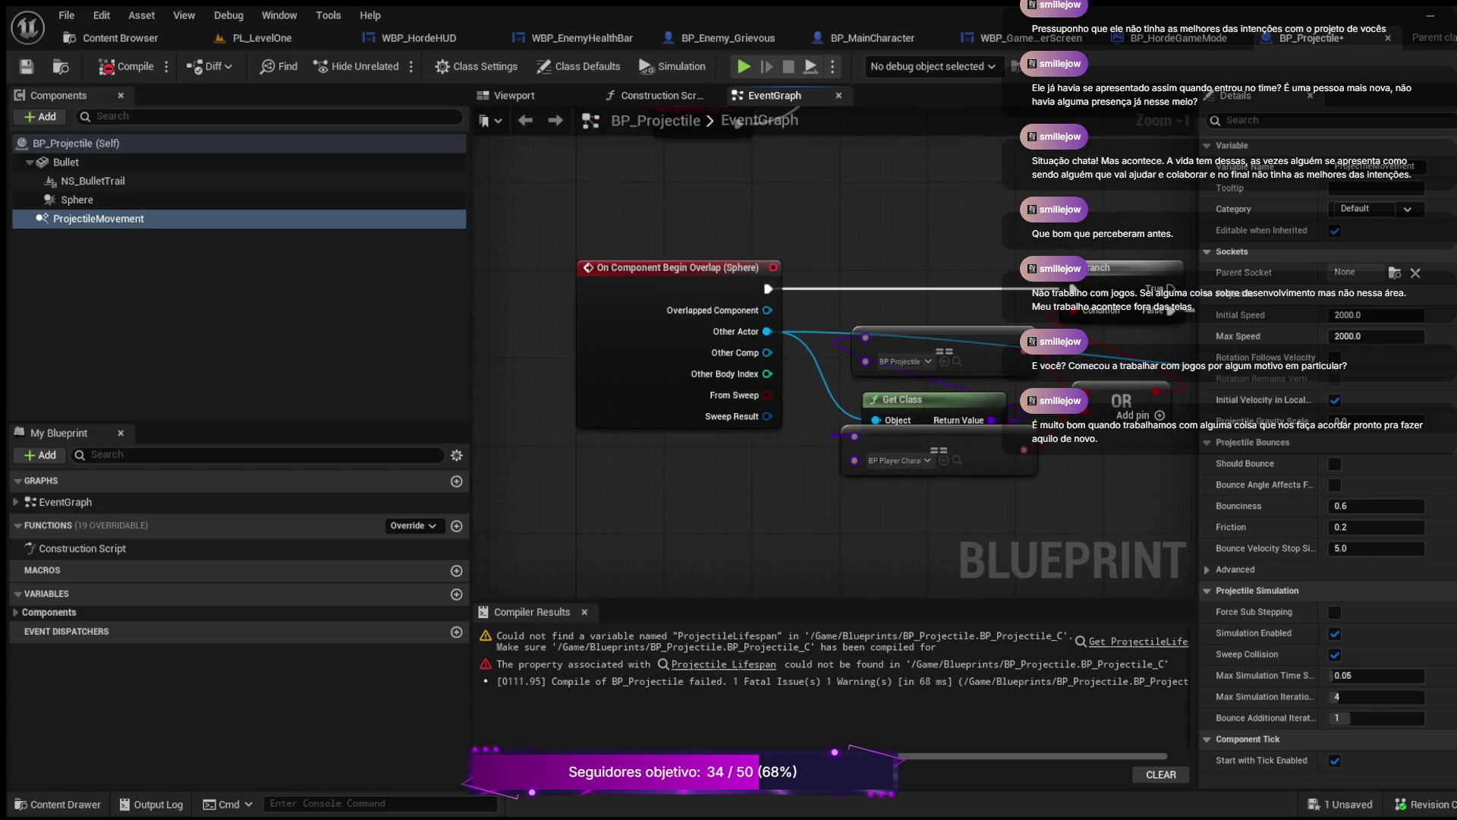
{"action": "left_click_drag", "start_coordinate": [758, 455], "coordinate": [395, 273]}
{"action": "mouse_move", "coordinate": [683, 380]}
{"action": "left_mouse_down"}
{"action": "mouse_move", "coordinate": [660, 398]}
{"action": "mouse_move", "coordinate": [659, 434]}
{"action": "left_mouse_up"}
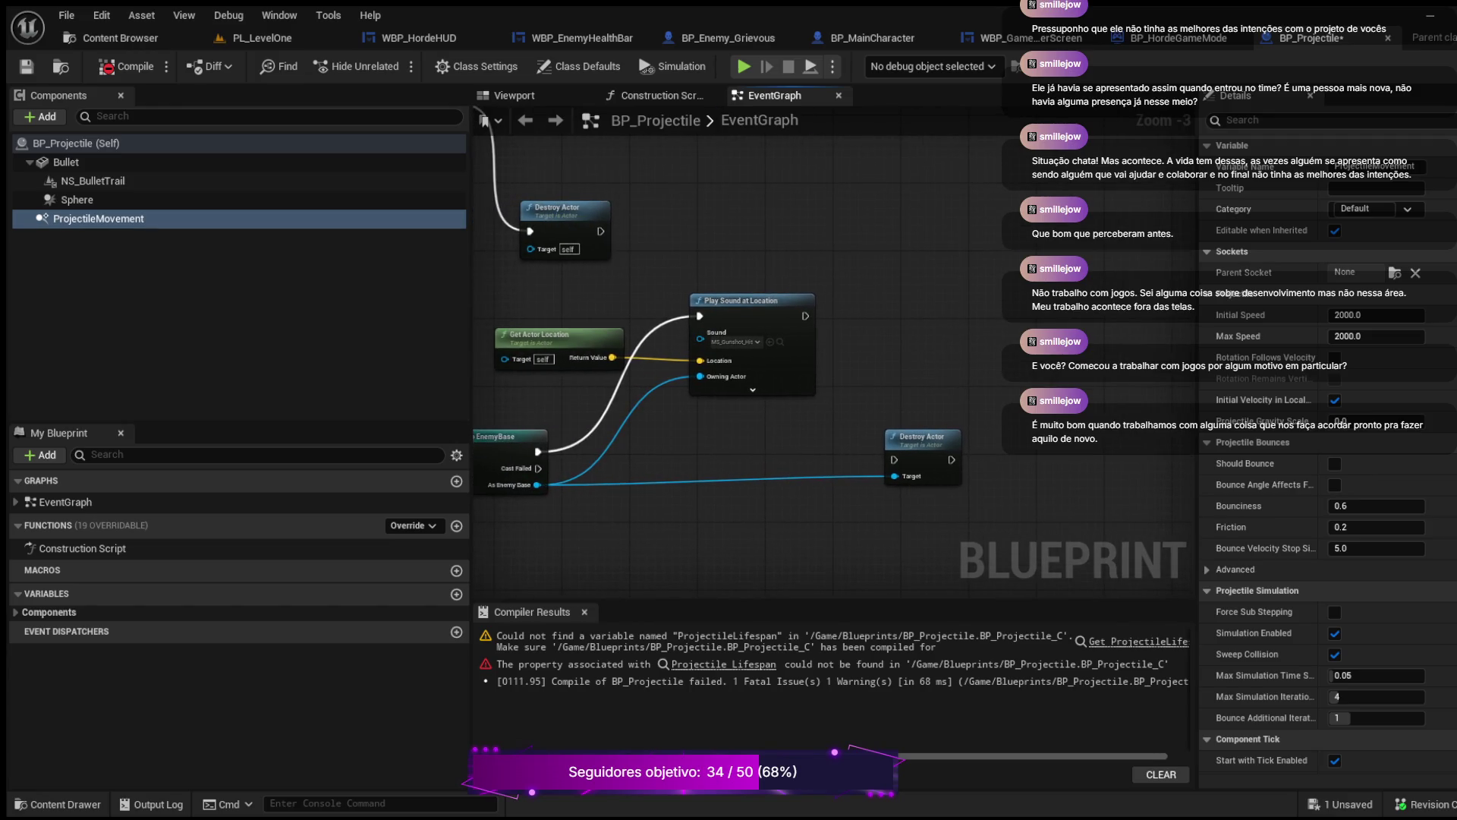
{"action": "left_click", "coordinate": [654, 95]}
{"action": "scroll", "coordinate": [832, 377], "scroll_direction": "down", "scroll_amount": 2}
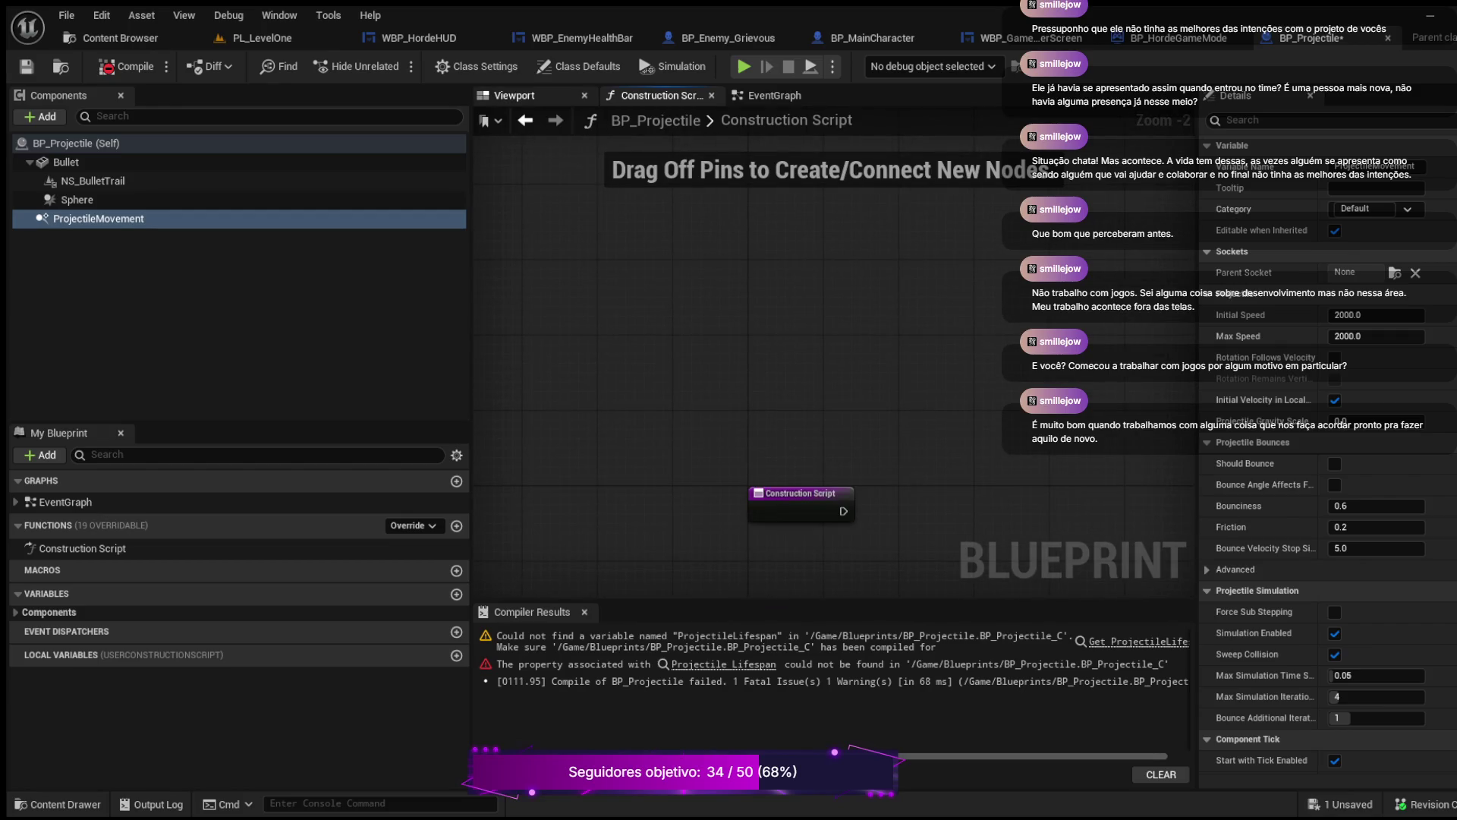
Step: Show the 3D preview and inspect the Bullet component's properties
{"action": "left_click", "coordinate": [515, 95]}
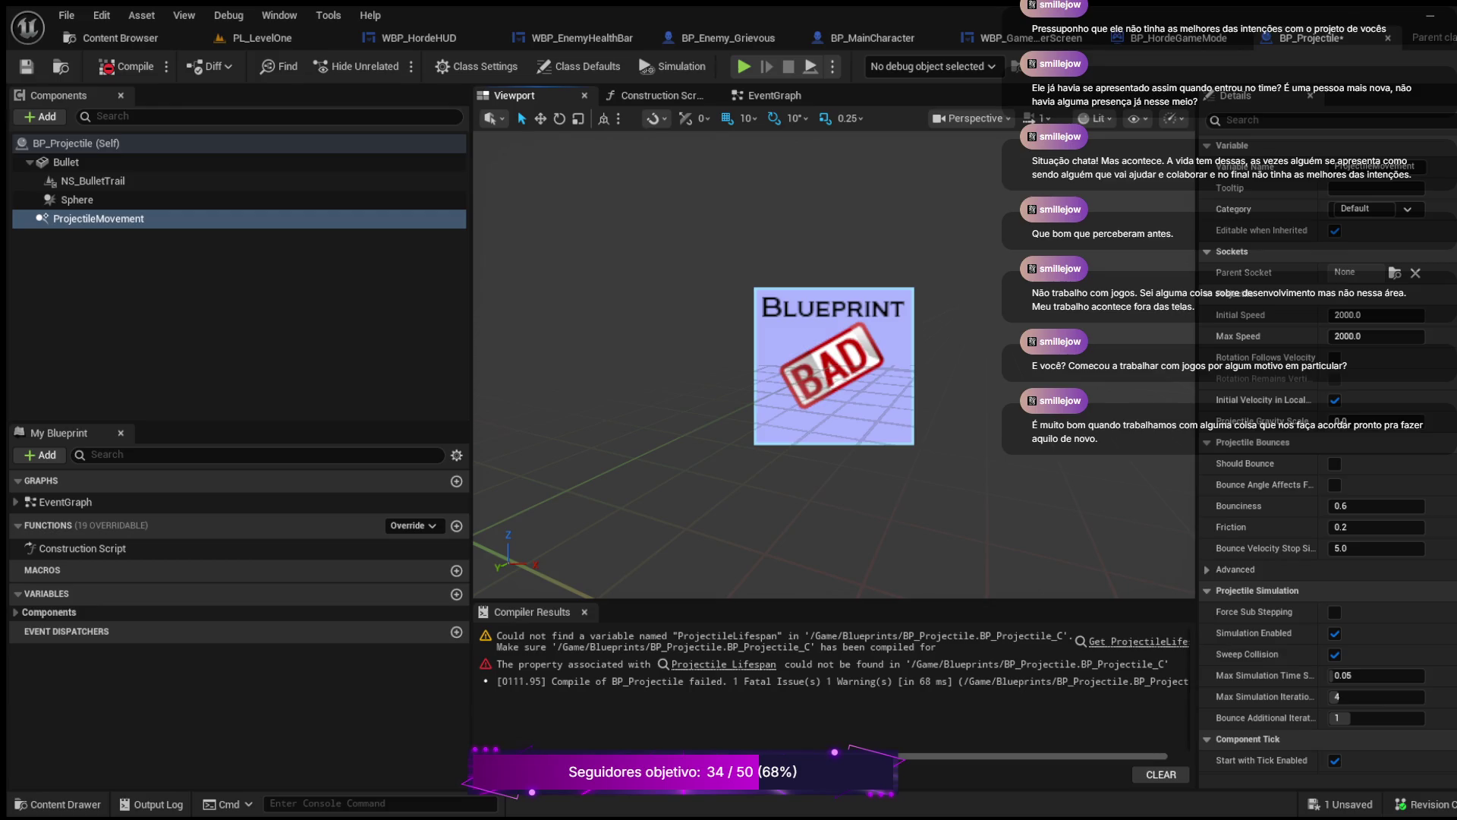
{"action": "key", "text": "Up"}
{"action": "key", "text": "Up"}
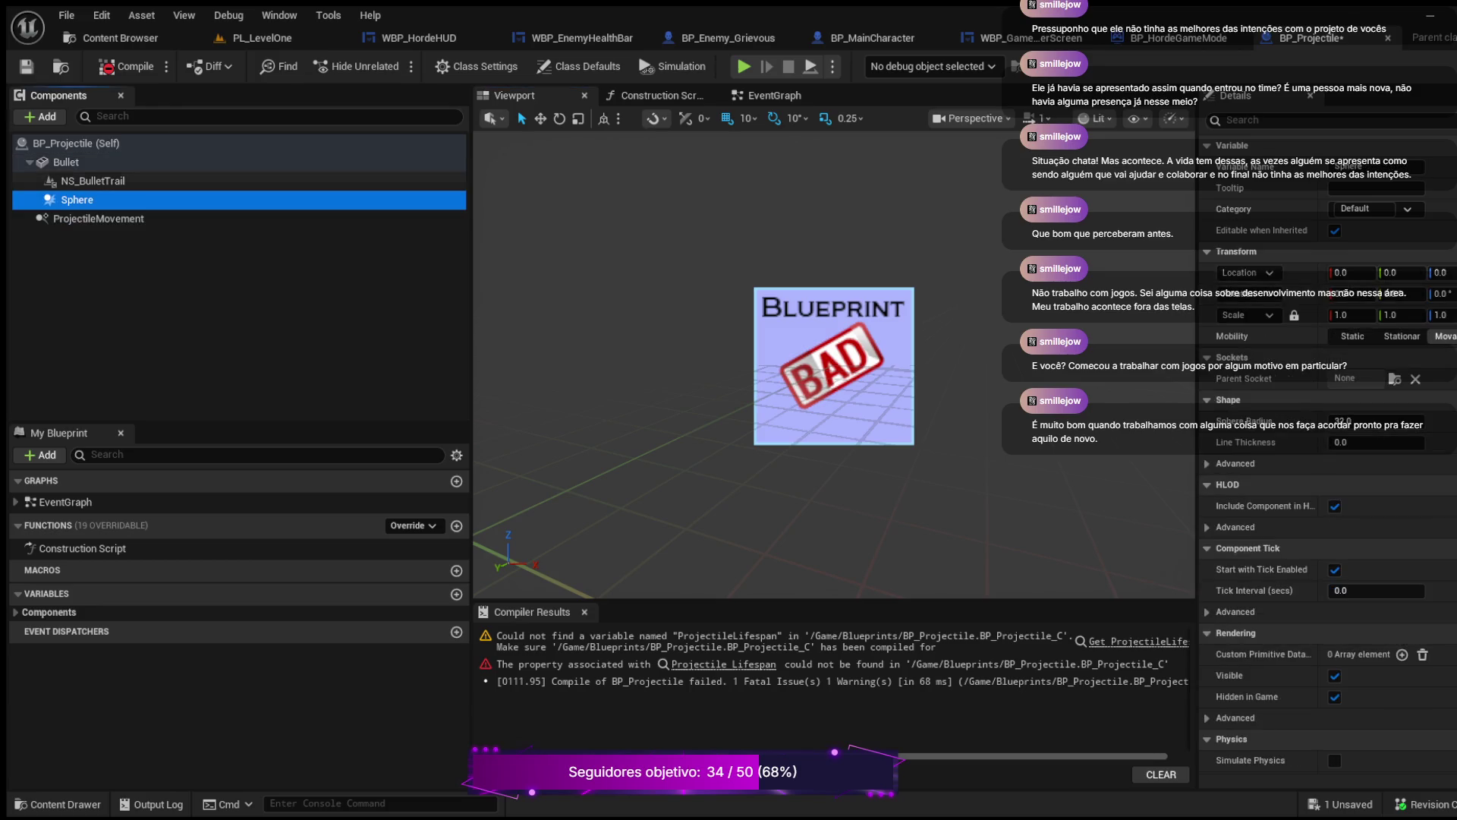
{"action": "key", "text": "Up"}
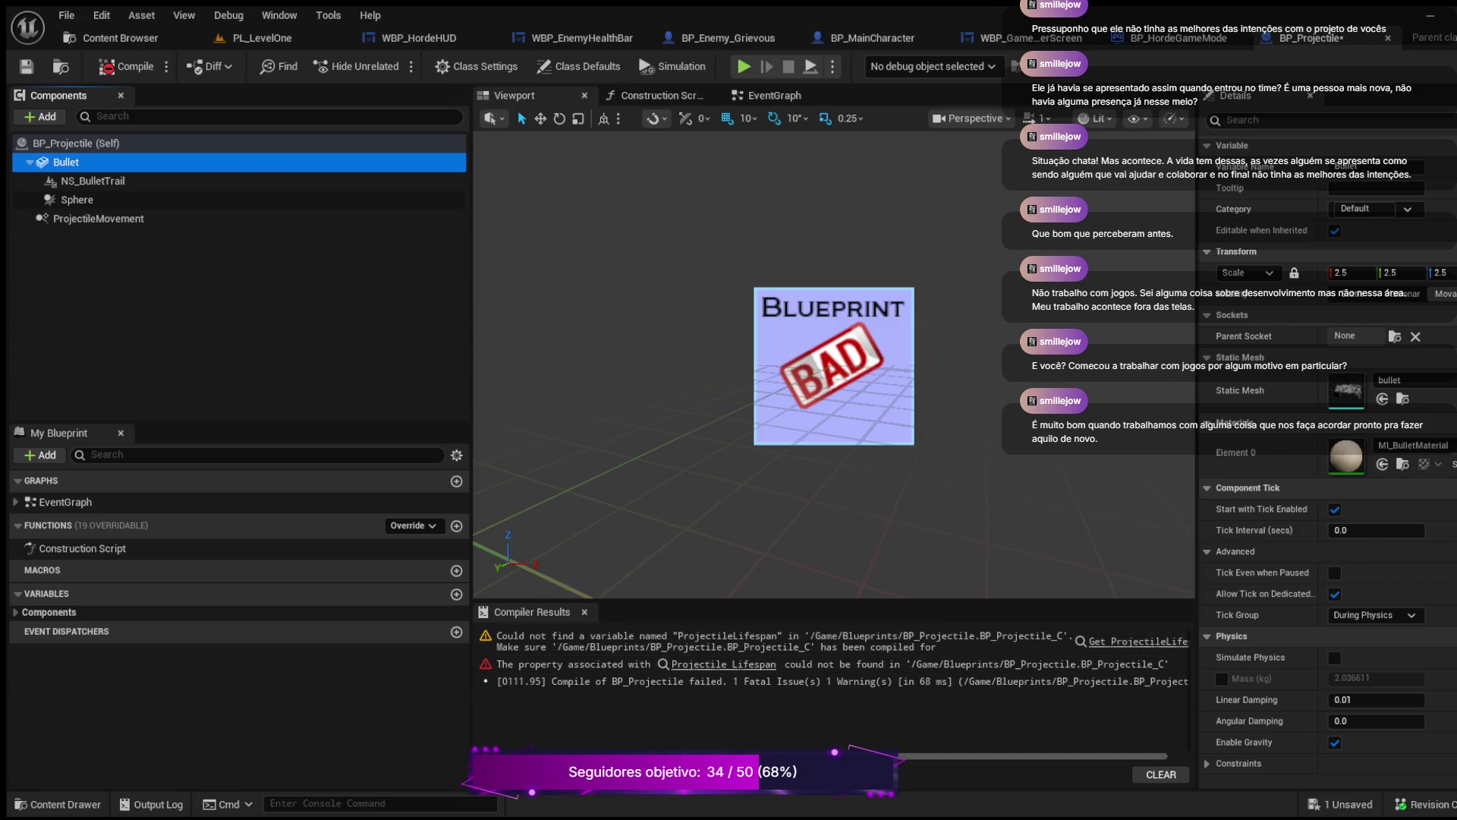
Step: Read the ProjectileLifespan compiler errors, then bring up the Content Drawer
{"action": "left_click", "coordinate": [1063, 681]}
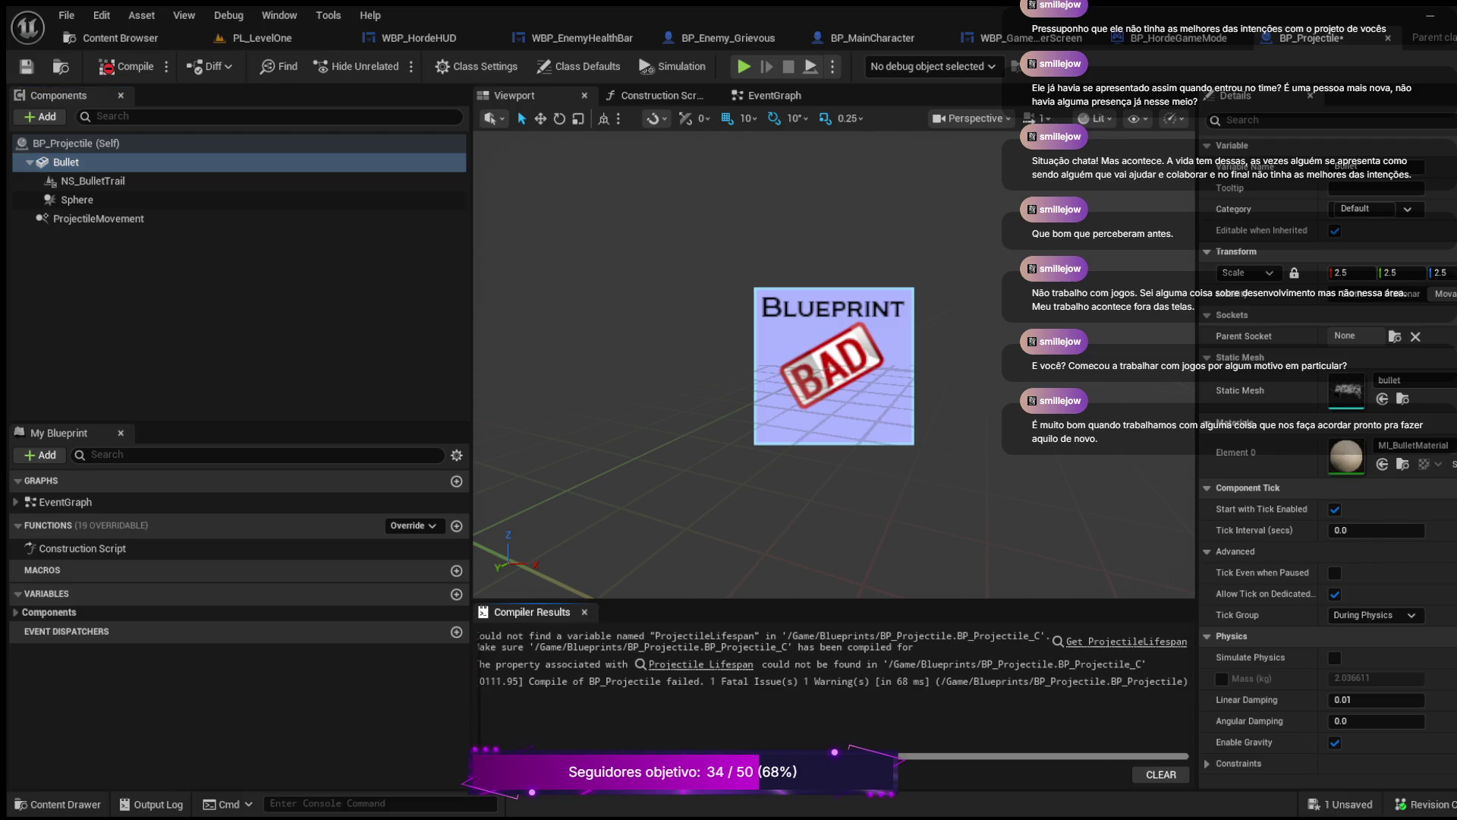
{"action": "scroll", "coordinate": [834, 660], "scroll_direction": "left", "scroll_amount": 1}
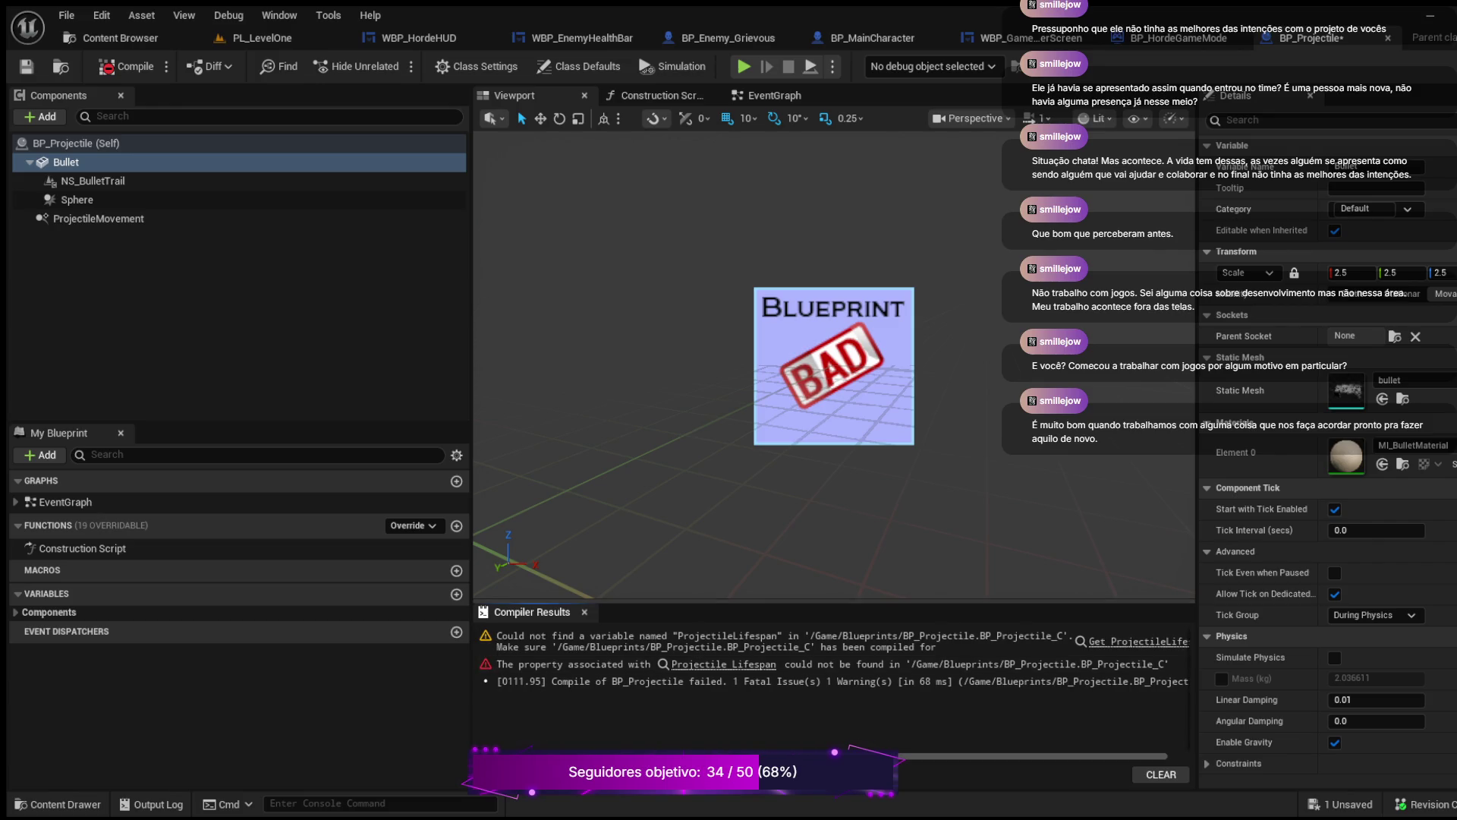
{"action": "left_click", "coordinate": [65, 803]}
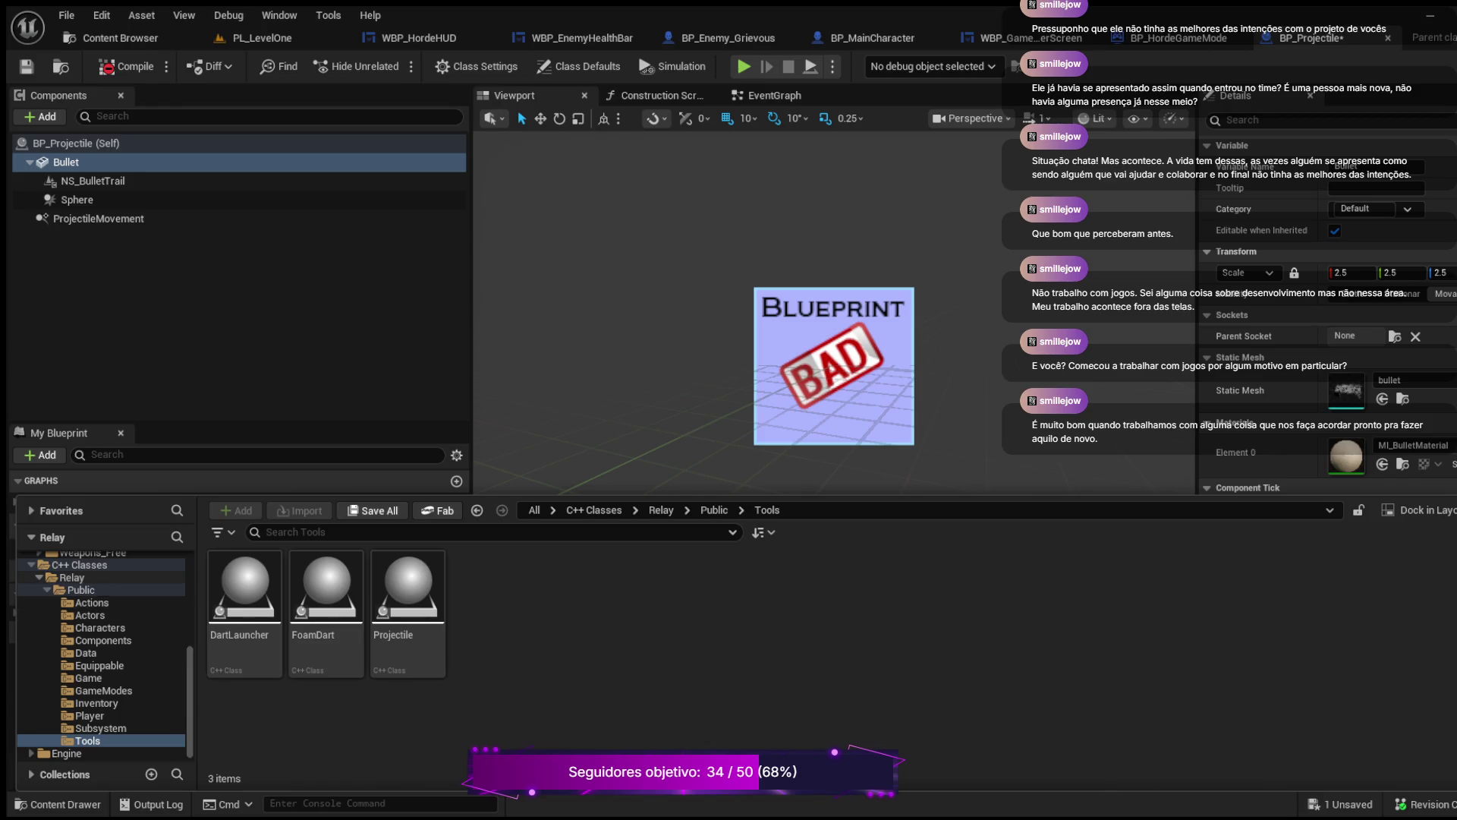
Step: Browse the Blueprints folder's Tools, Gameplay and Pickups subfolders, then select BP_Projectile
{"action": "left_click", "coordinate": [72, 577], "text": "ctrl"}
{"action": "scroll", "coordinate": [99, 623], "scroll_direction": "up", "scroll_amount": 5}
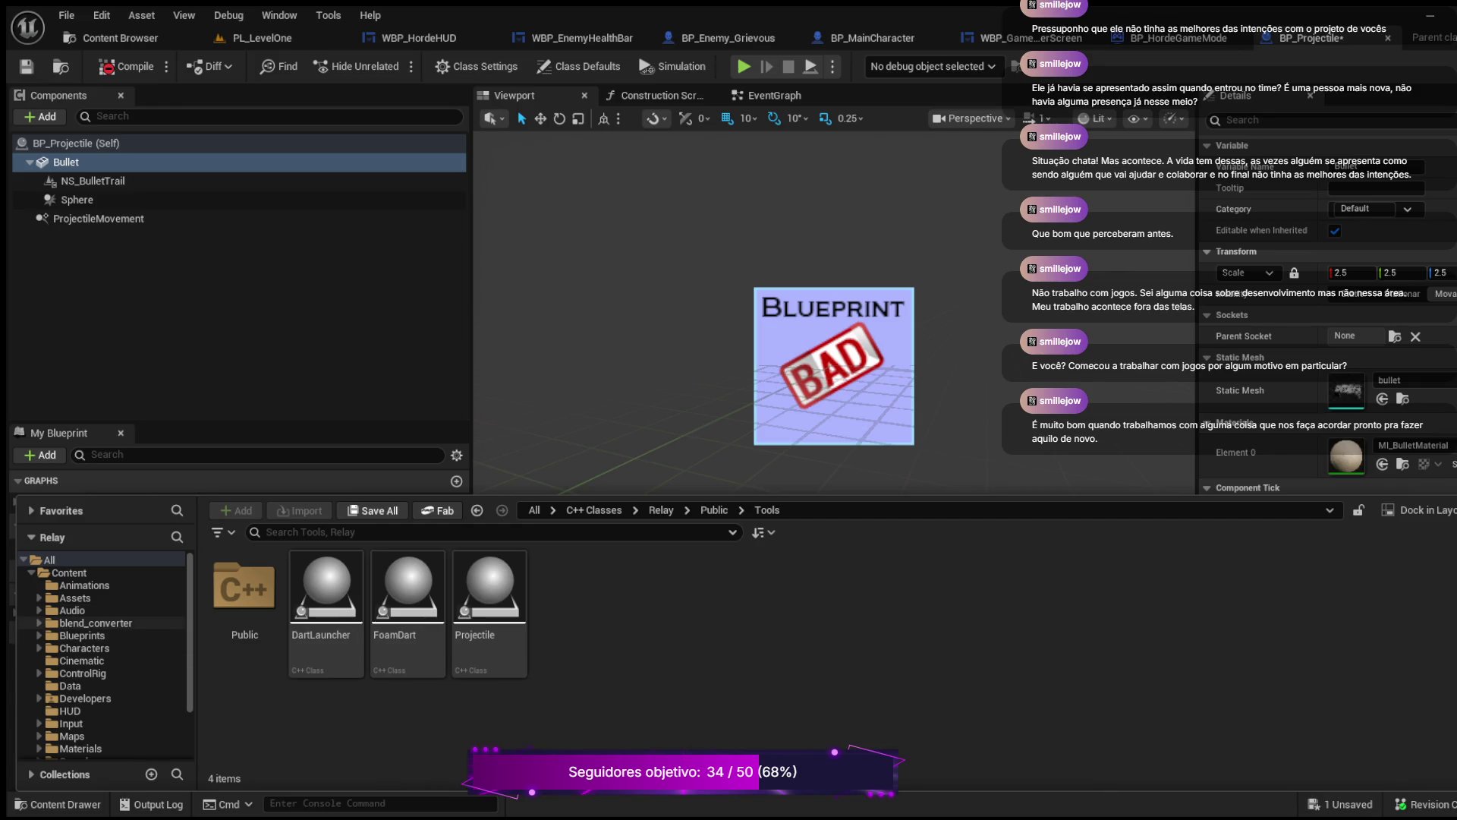
{"action": "left_click", "coordinate": [81, 635]}
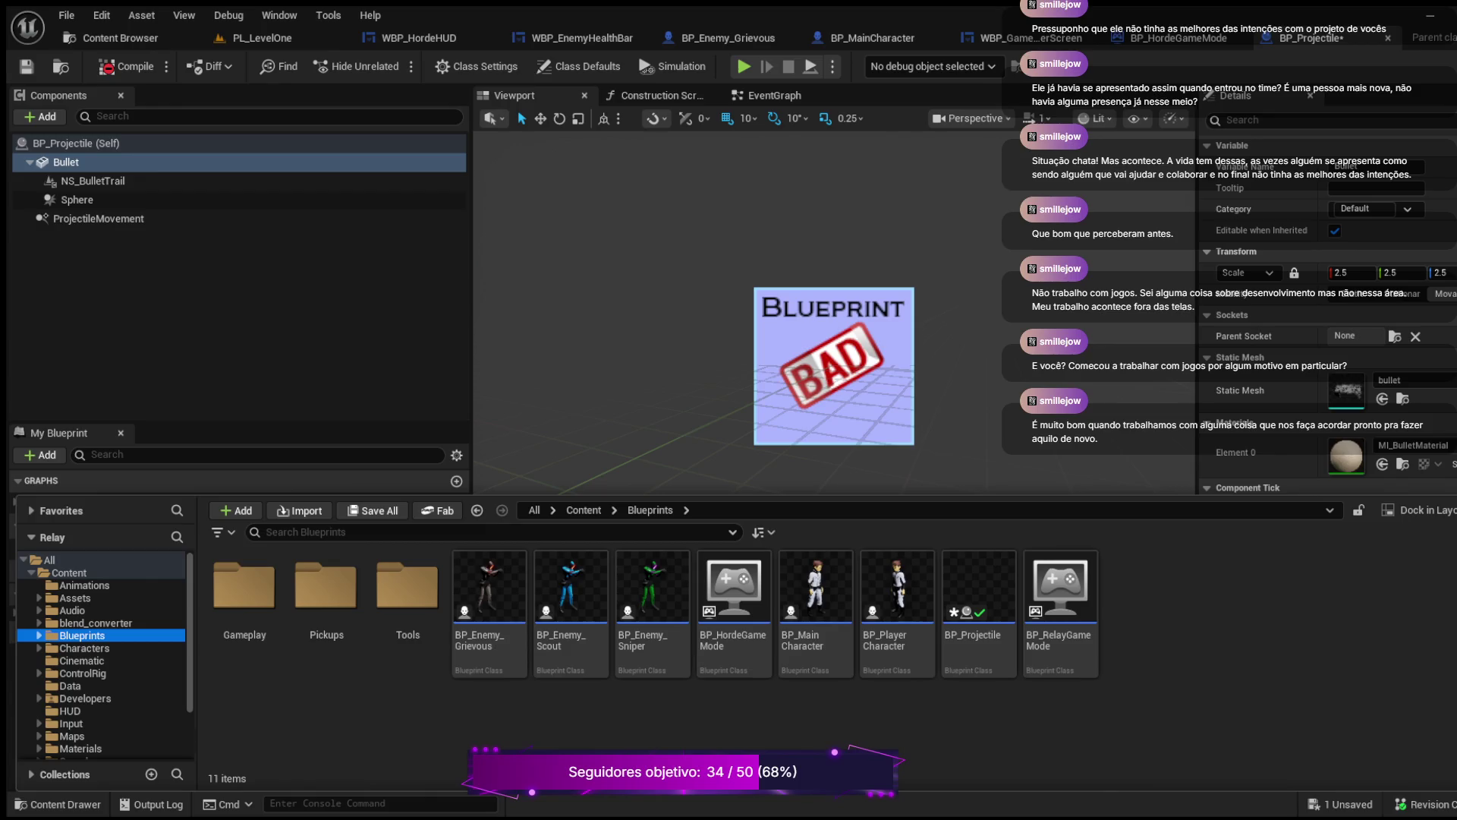
{"action": "left_click", "coordinate": [39, 635]}
{"action": "left_click", "coordinate": [80, 673]}
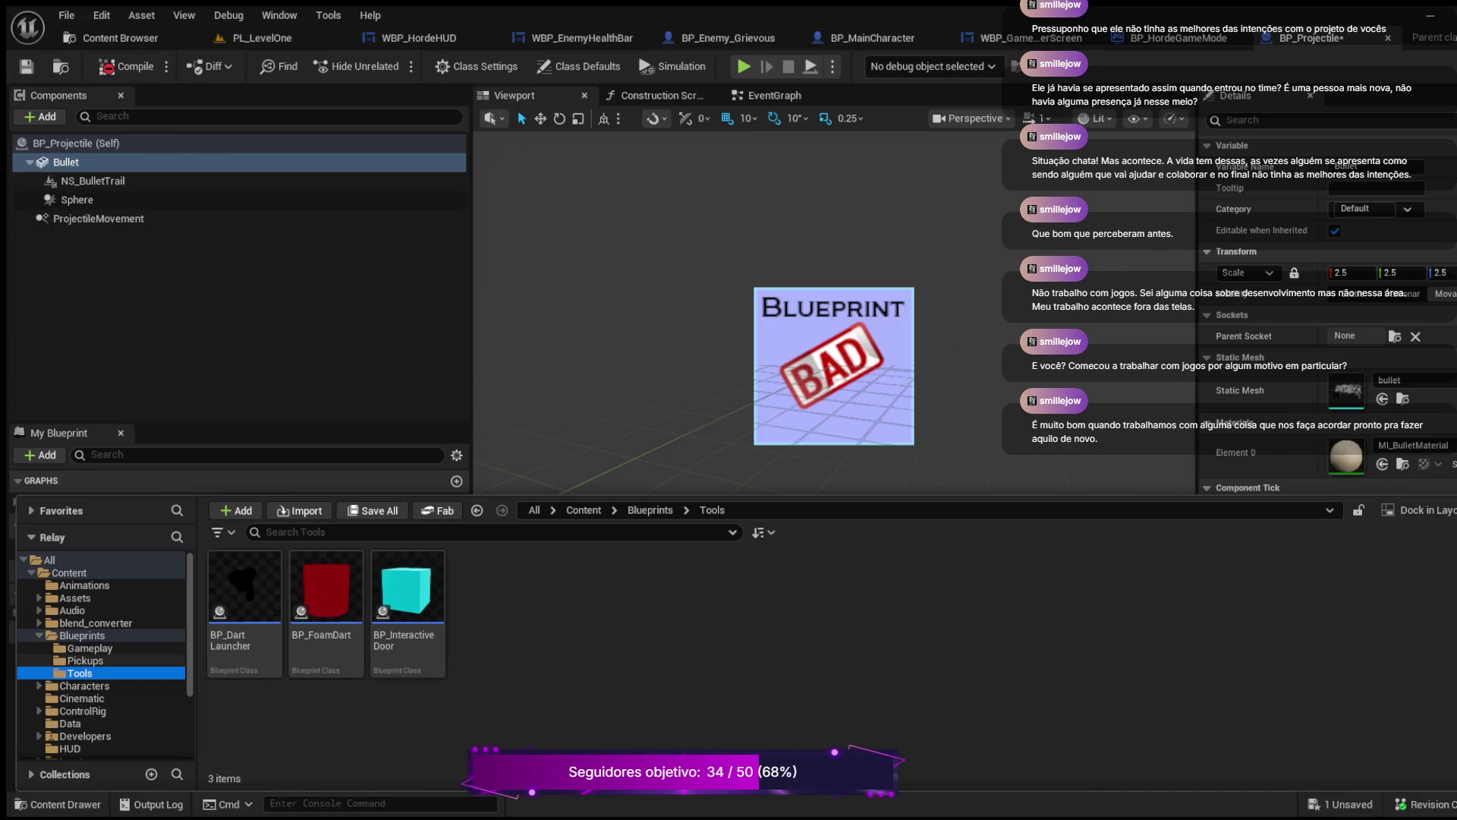
{"action": "left_click", "coordinate": [89, 648]}
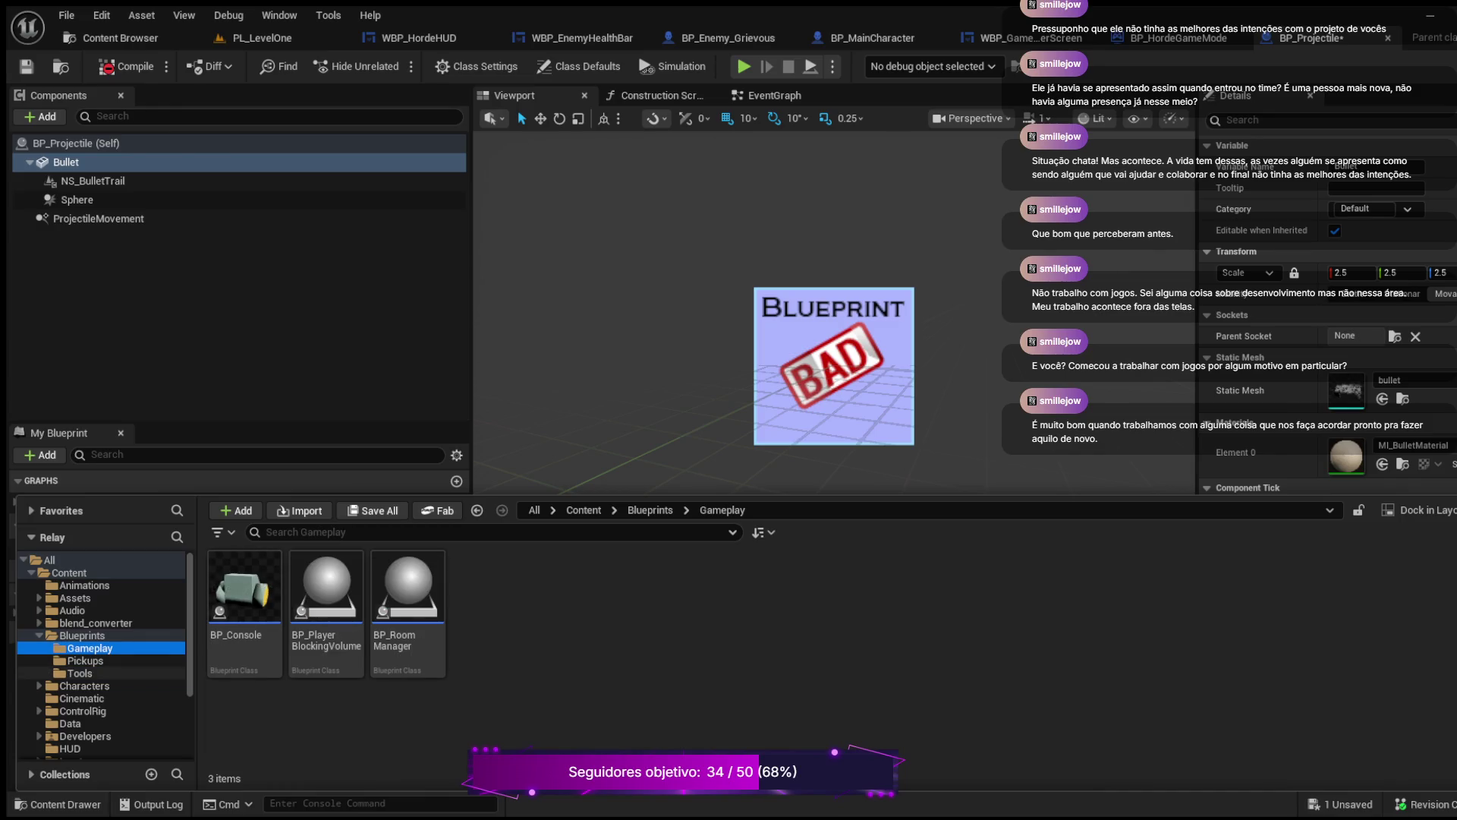
{"action": "left_click", "coordinate": [79, 673]}
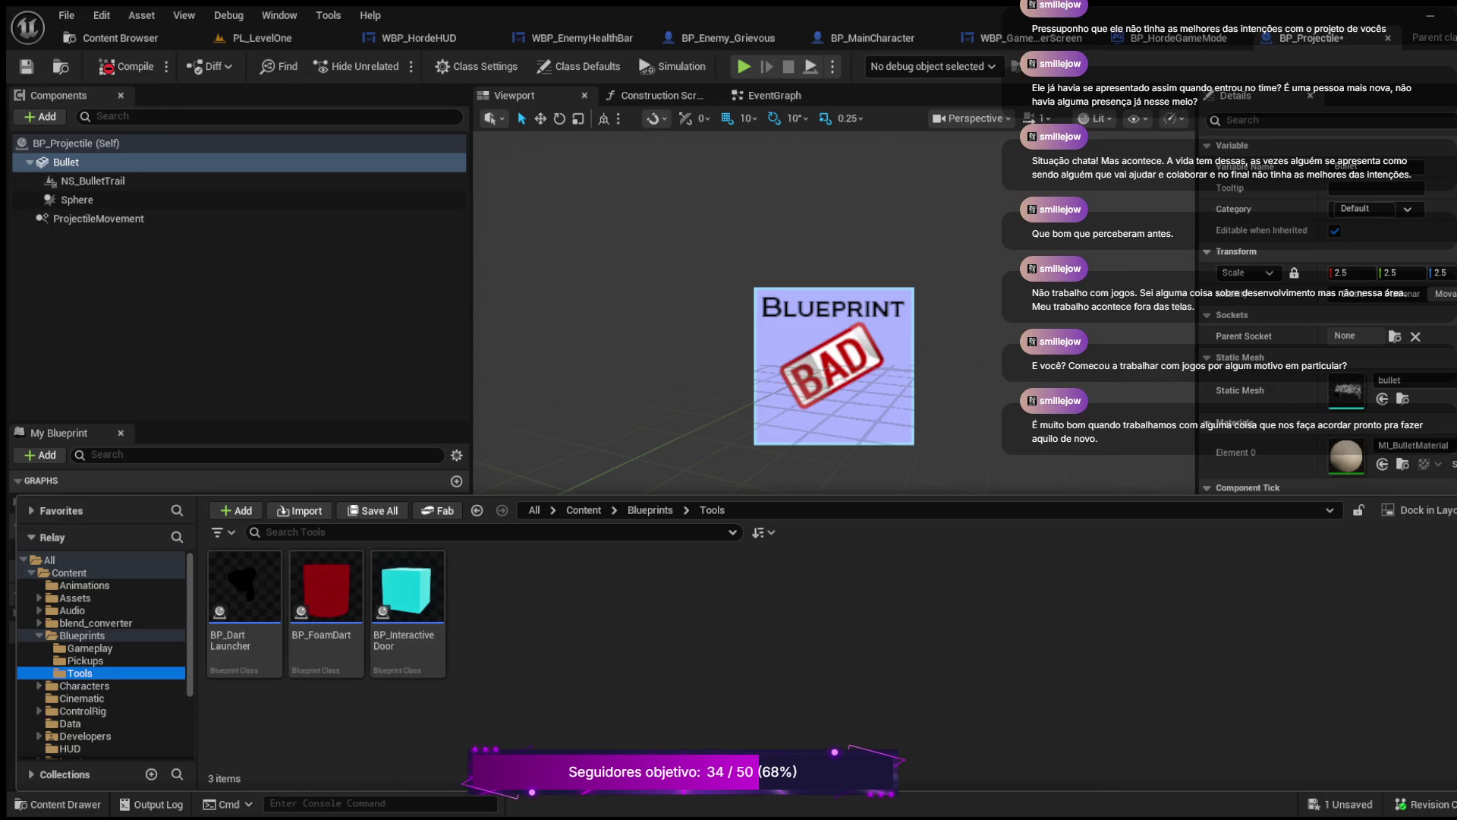
{"action": "left_click", "coordinate": [85, 661]}
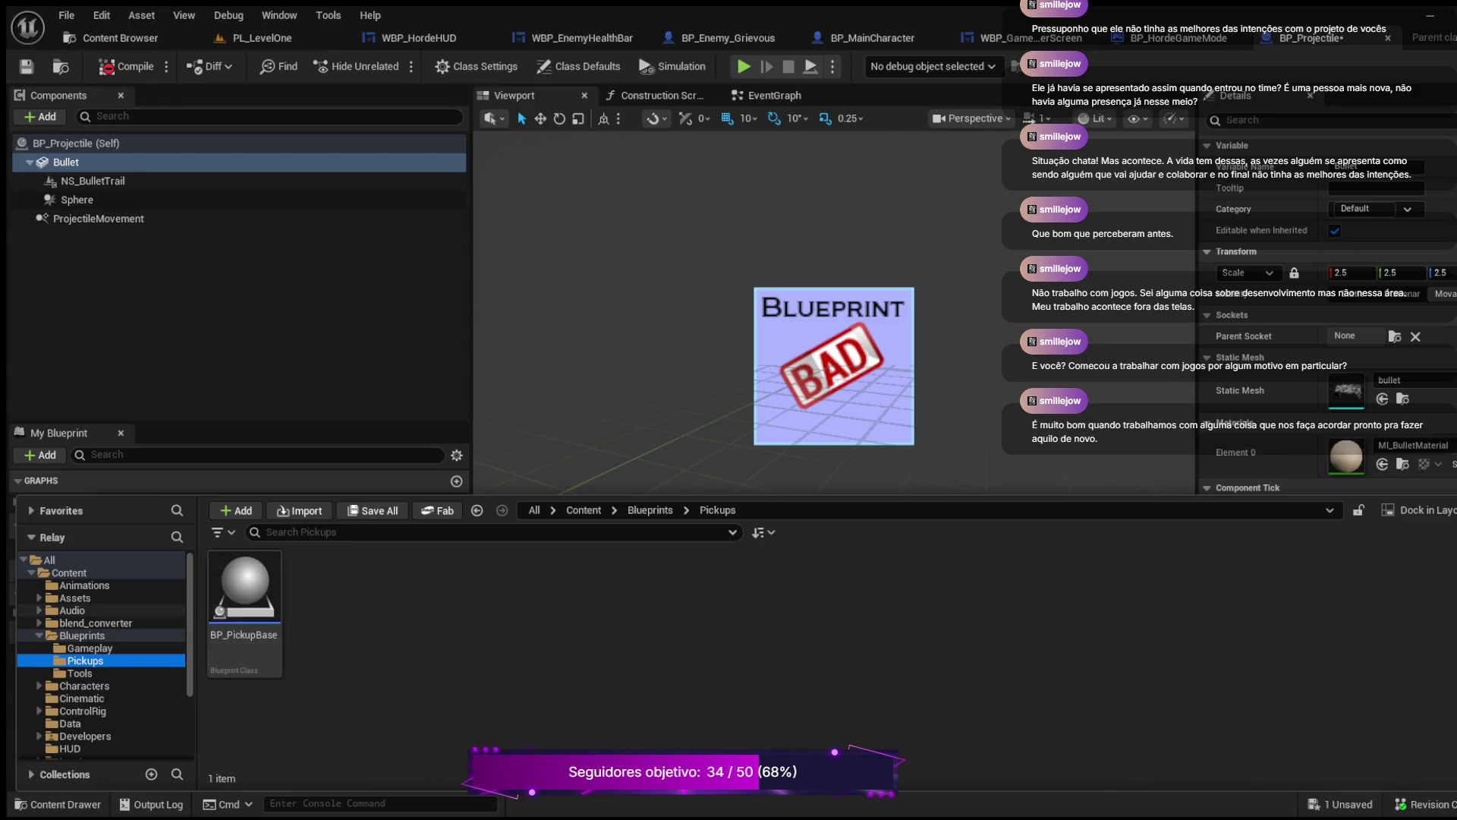
{"action": "left_click", "coordinate": [82, 635]}
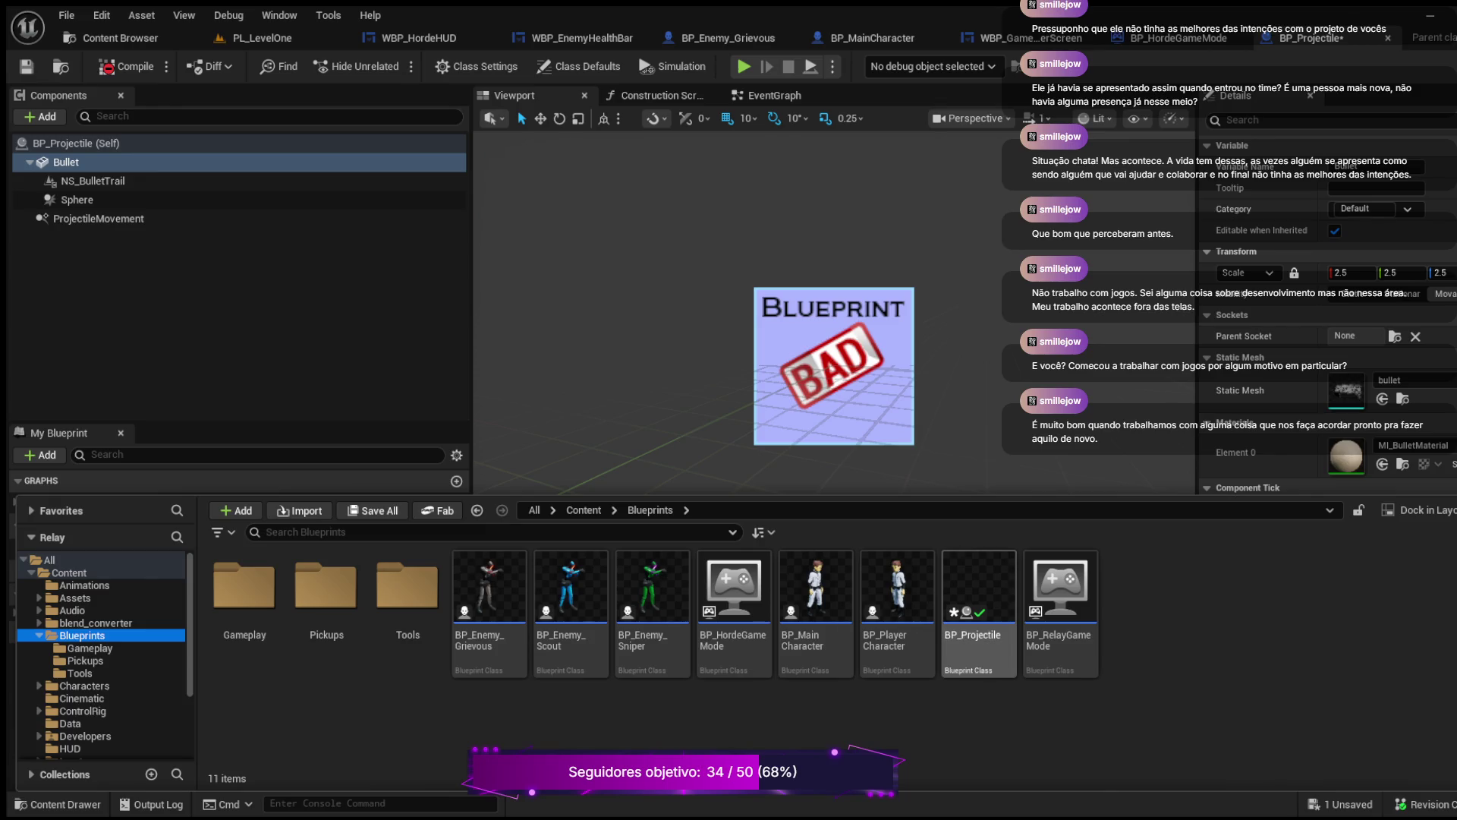
{"action": "left_click", "coordinate": [978, 588]}
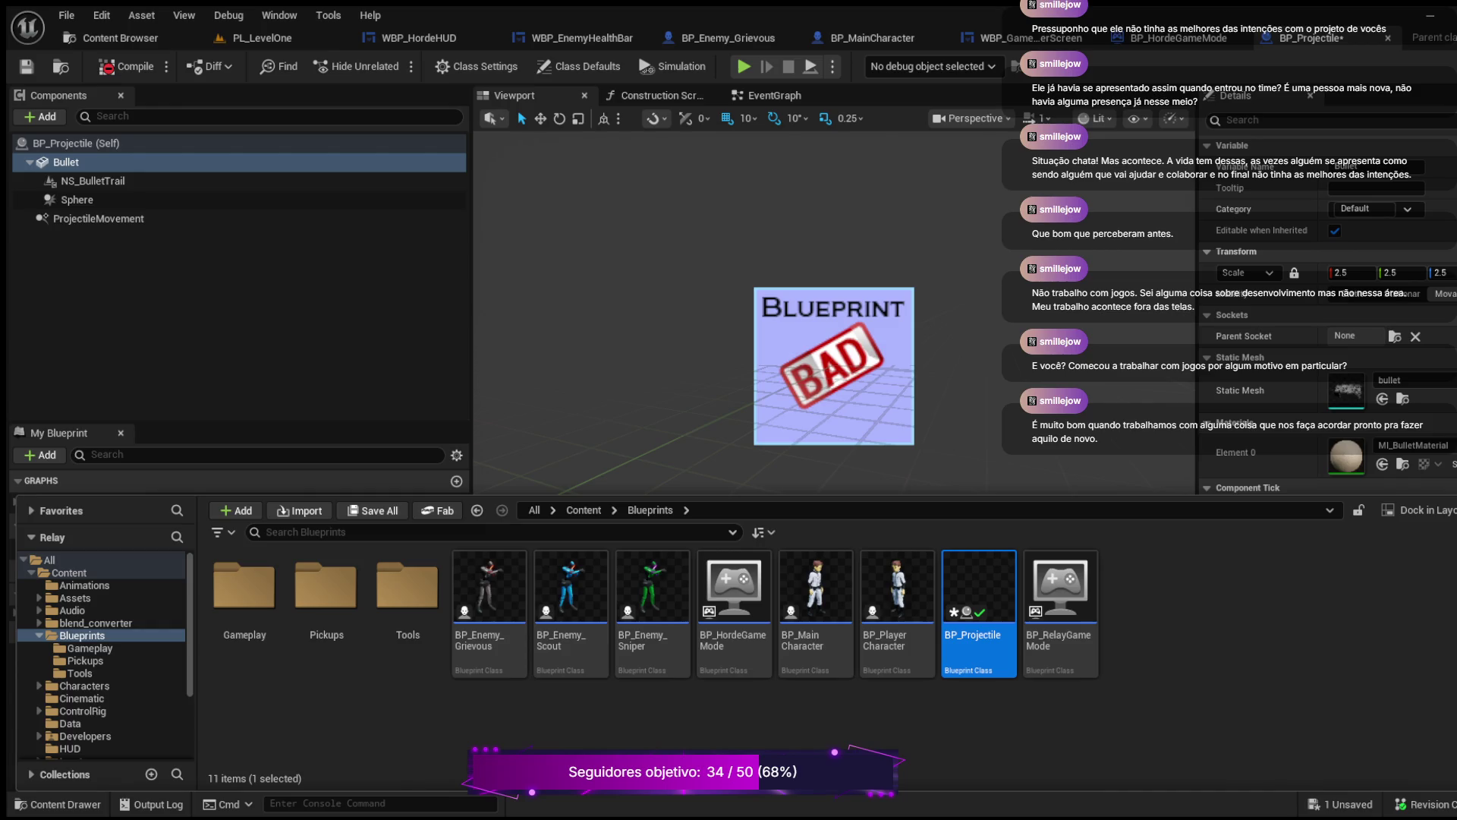
Step: Rename BP_Projectile to BP_Projectile_Backup and return to the PL_LevelOne level editor
{"action": "key", "text": "F2"}
{"action": "type", "text": "e"}
{"action": "type", "text": "_Back"}
{"action": "type", "text": "up"}
{"action": "key", "text": "Return"}
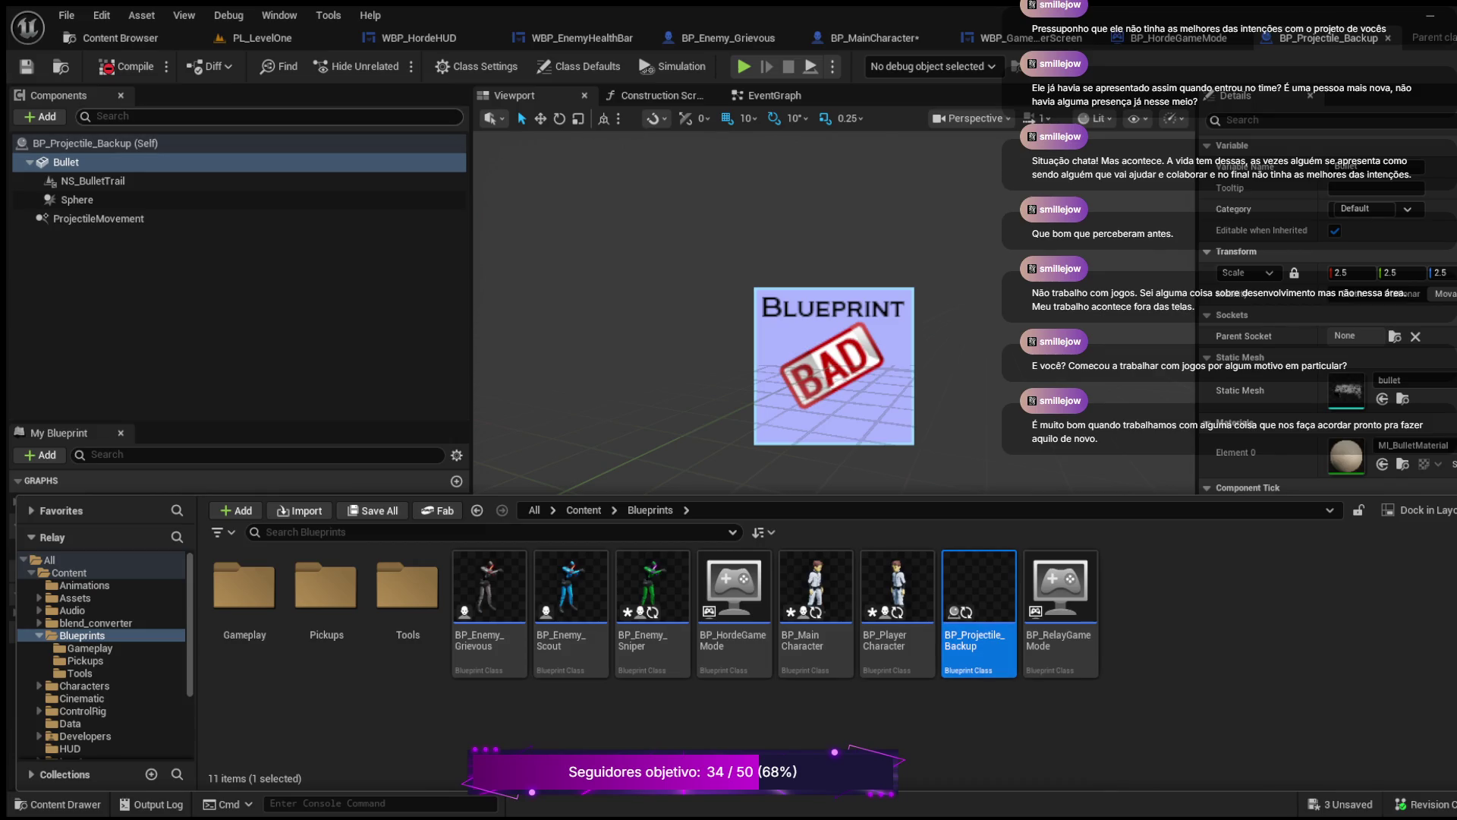
{"action": "left_click", "coordinate": [110, 38]}
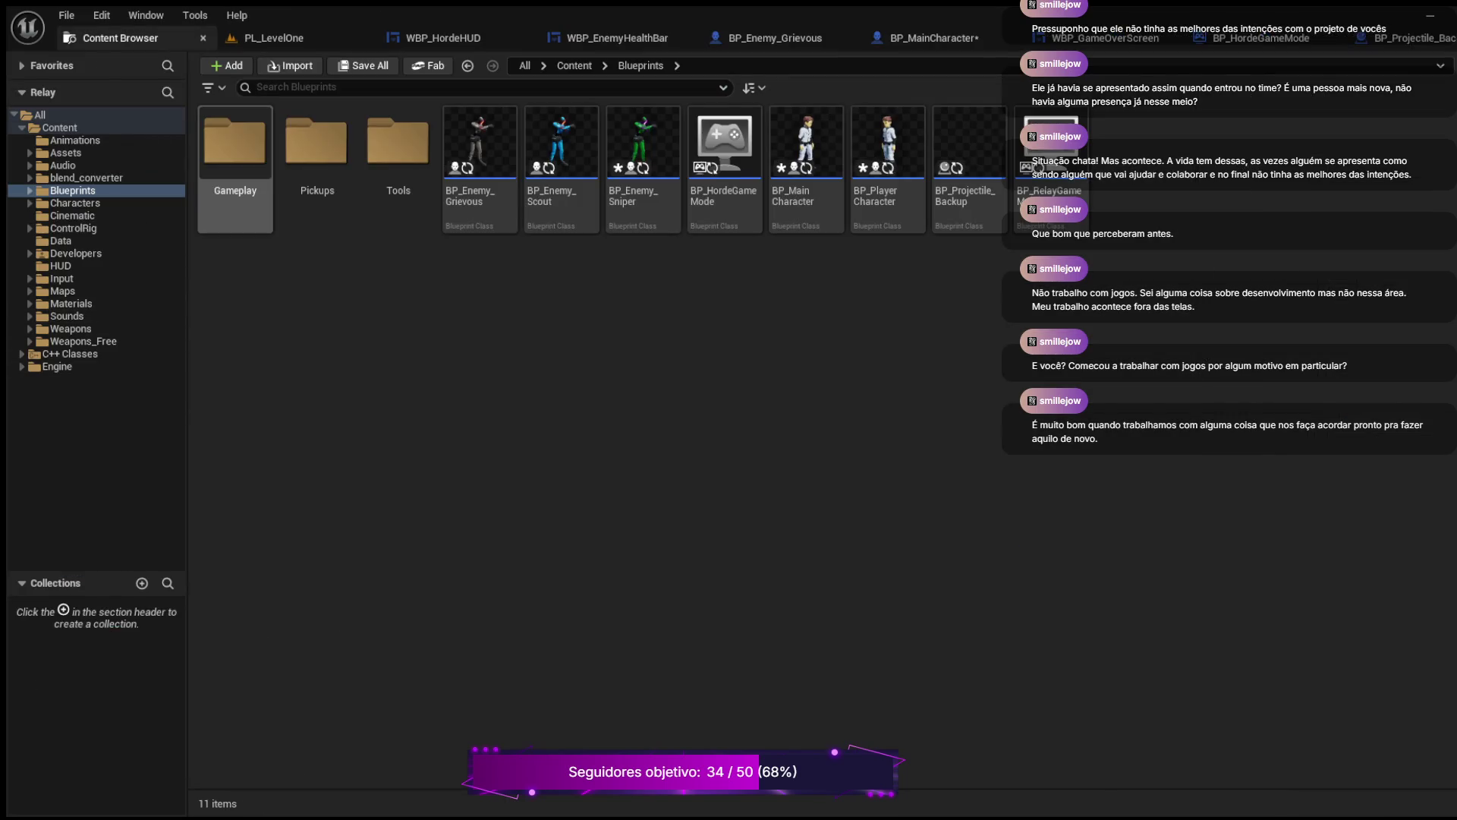
{"action": "left_click", "coordinate": [203, 38]}
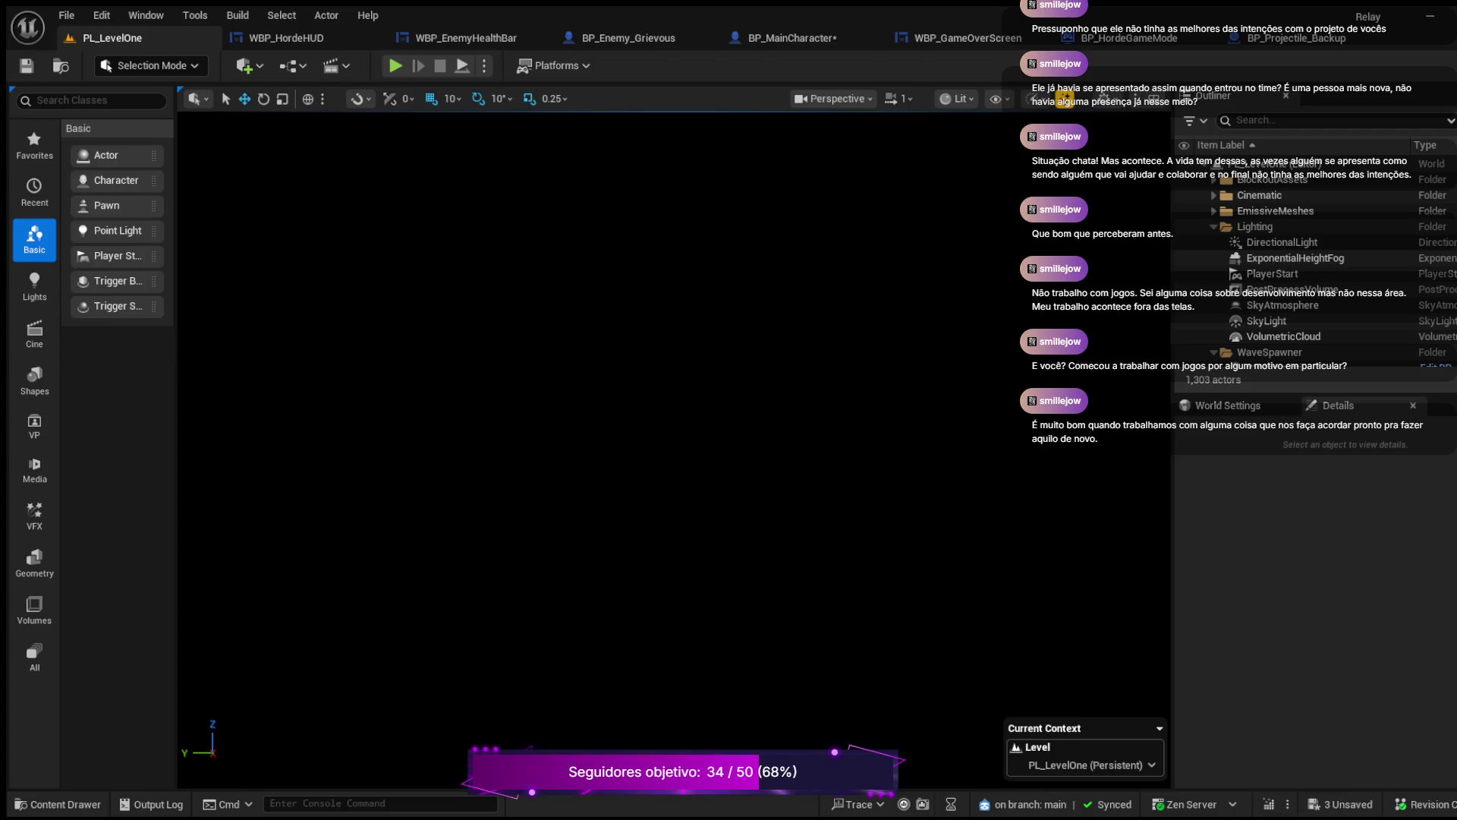
Step: Check the WBP_HordeHUD widget, return to PL_LevelOne, and show the 11-item Blueprints folder
{"action": "left_click", "coordinate": [286, 37]}
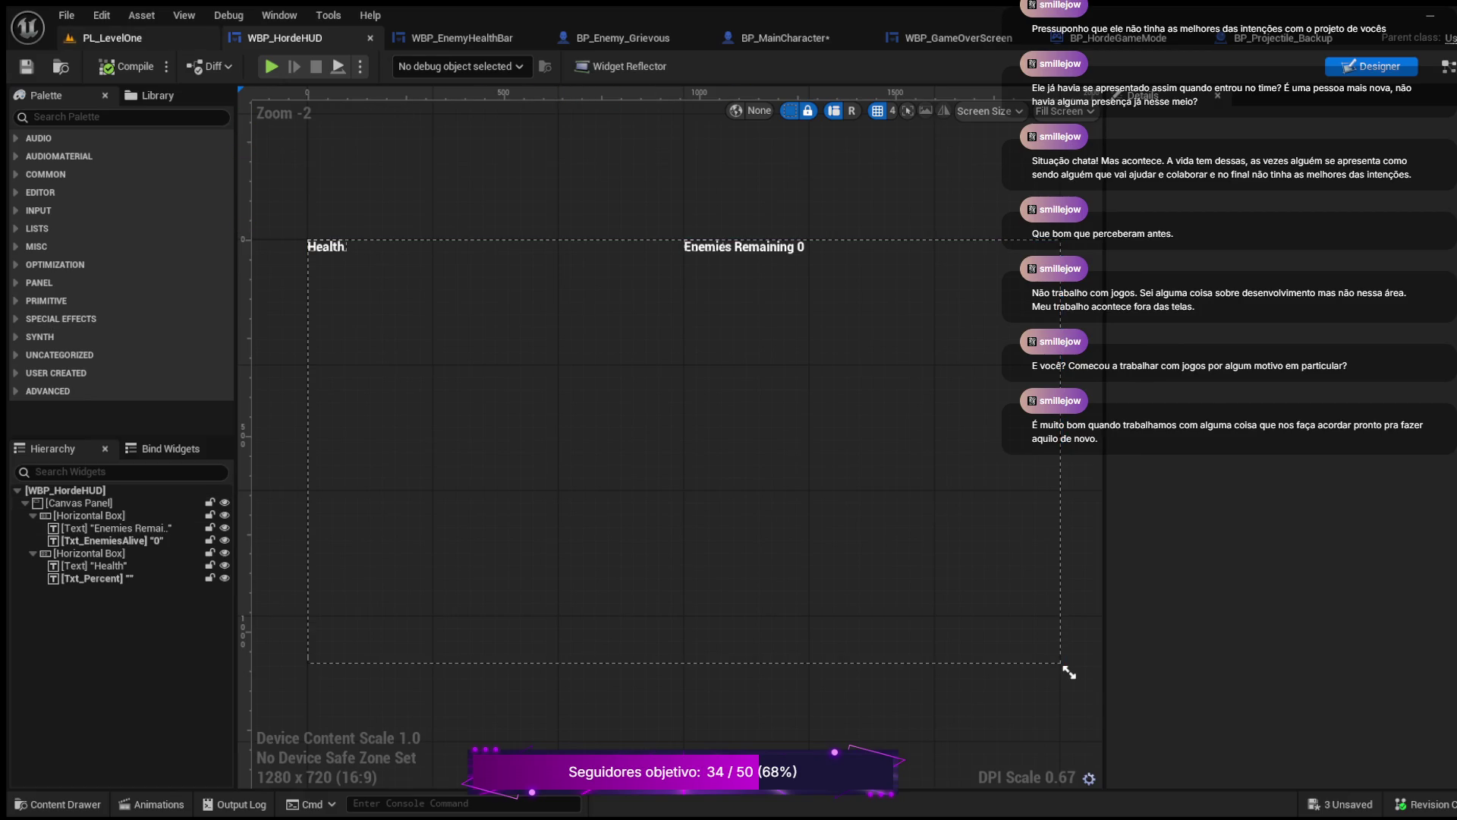
{"action": "left_click", "coordinate": [112, 37]}
{"action": "scroll", "coordinate": [674, 448], "scroll_direction": "down", "scroll_amount": 5}
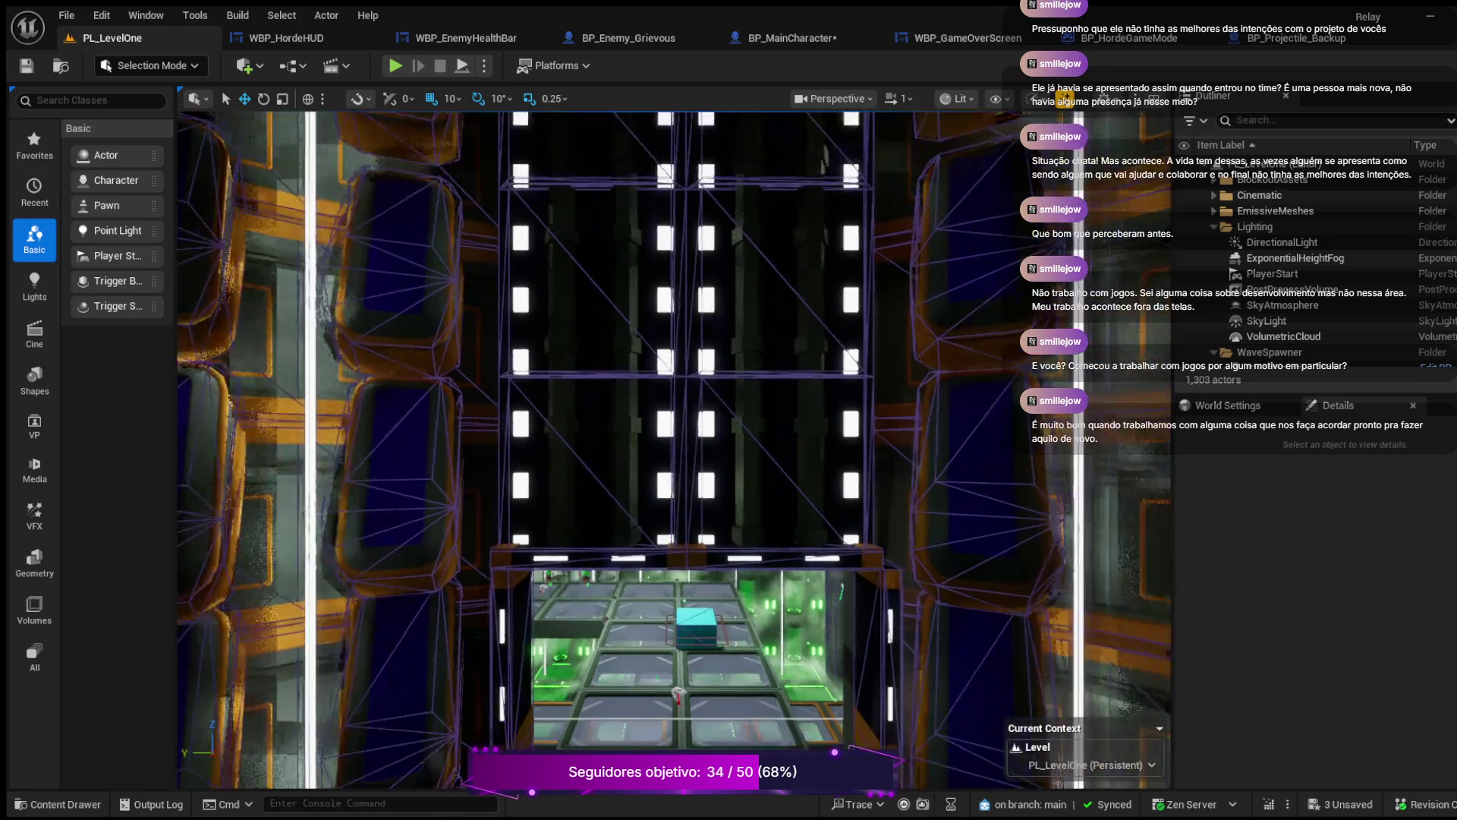
{"action": "left_click", "coordinate": [58, 804]}
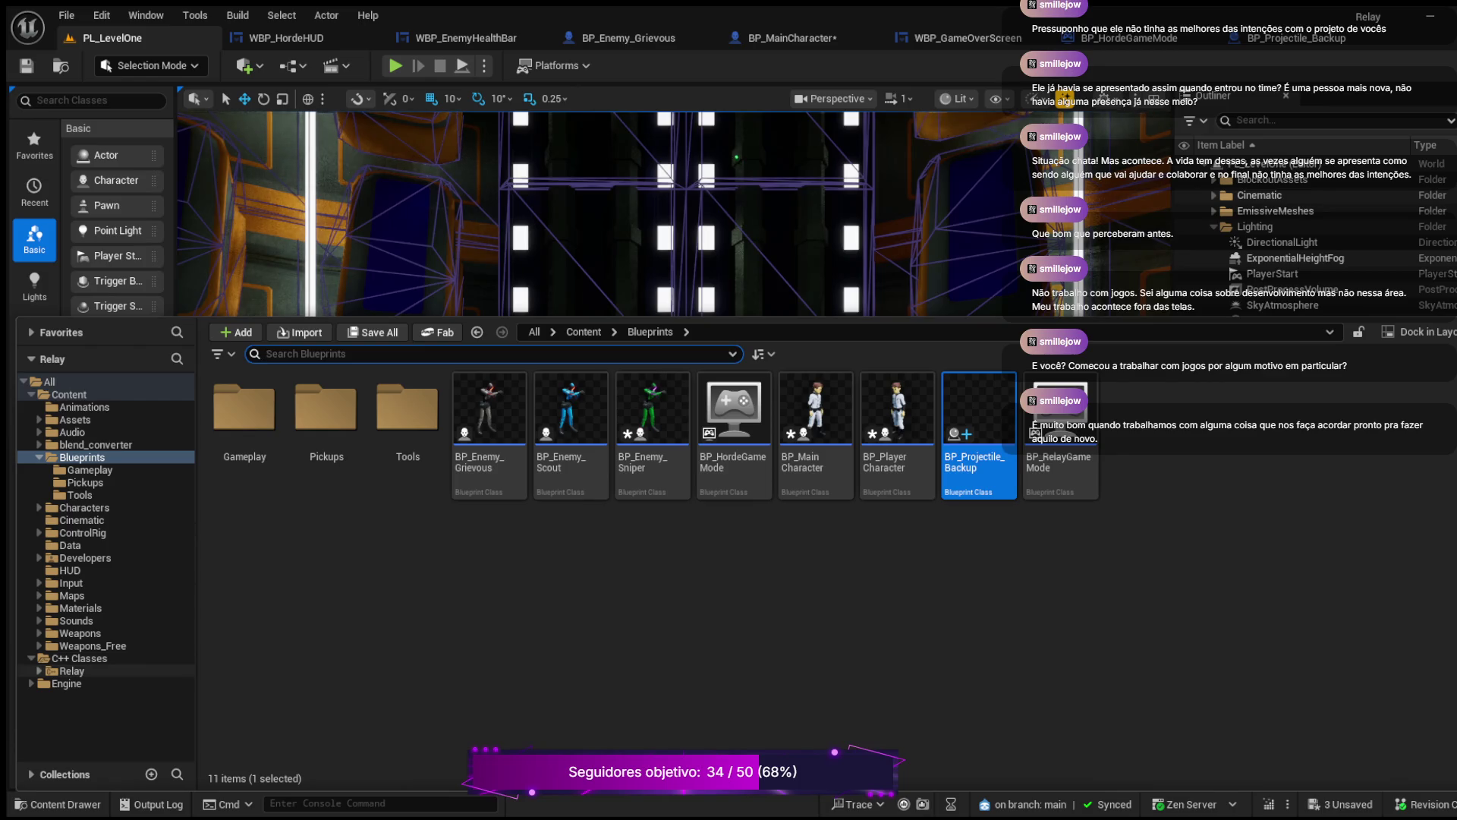
{"action": "left_click", "coordinate": [38, 671]}
{"action": "scroll", "coordinate": [99, 677], "scroll_direction": "down", "scroll_amount": 3}
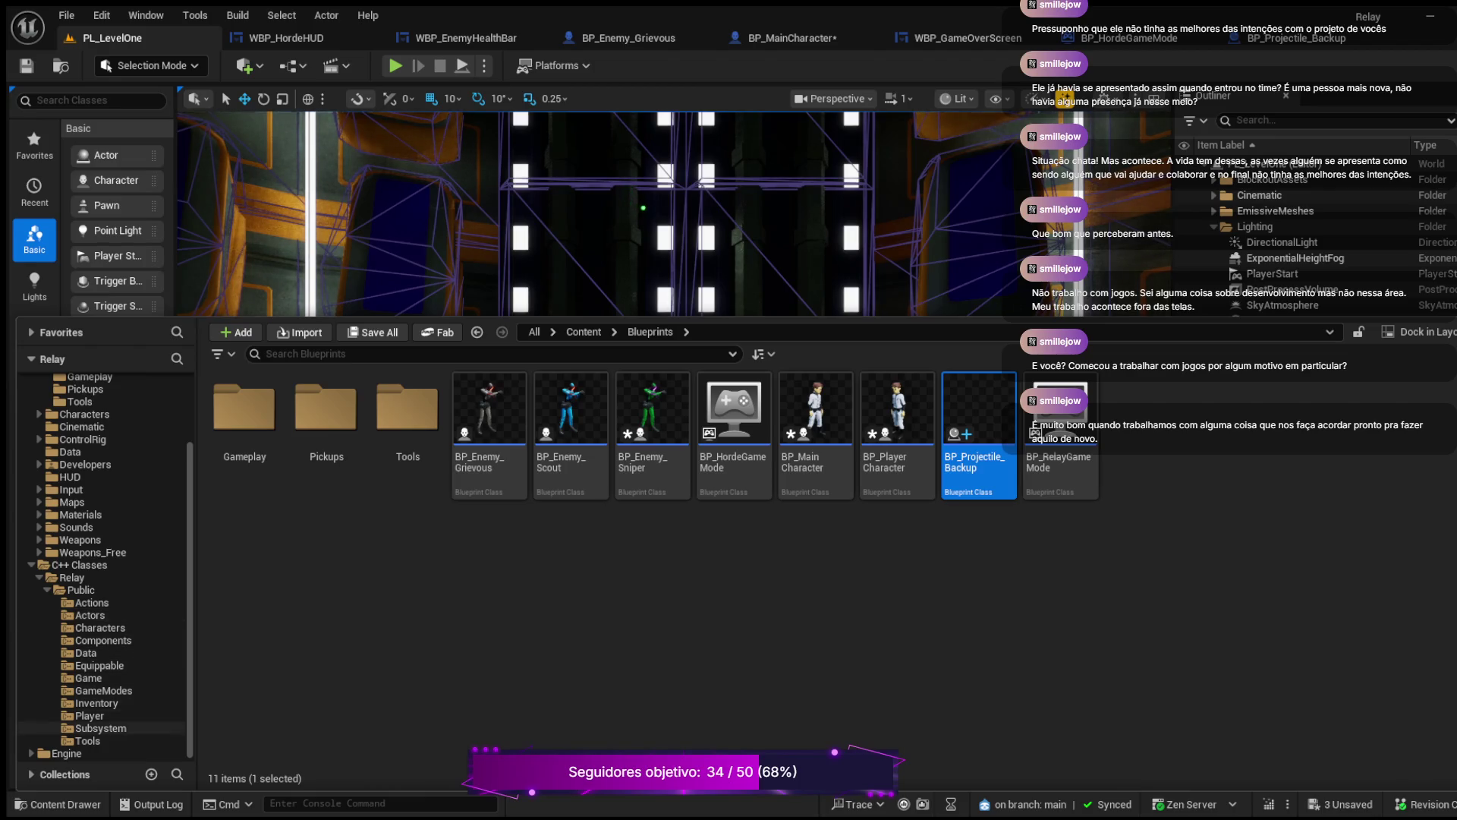
{"action": "left_click", "coordinate": [87, 740]}
{"action": "left_click", "coordinate": [408, 425]}
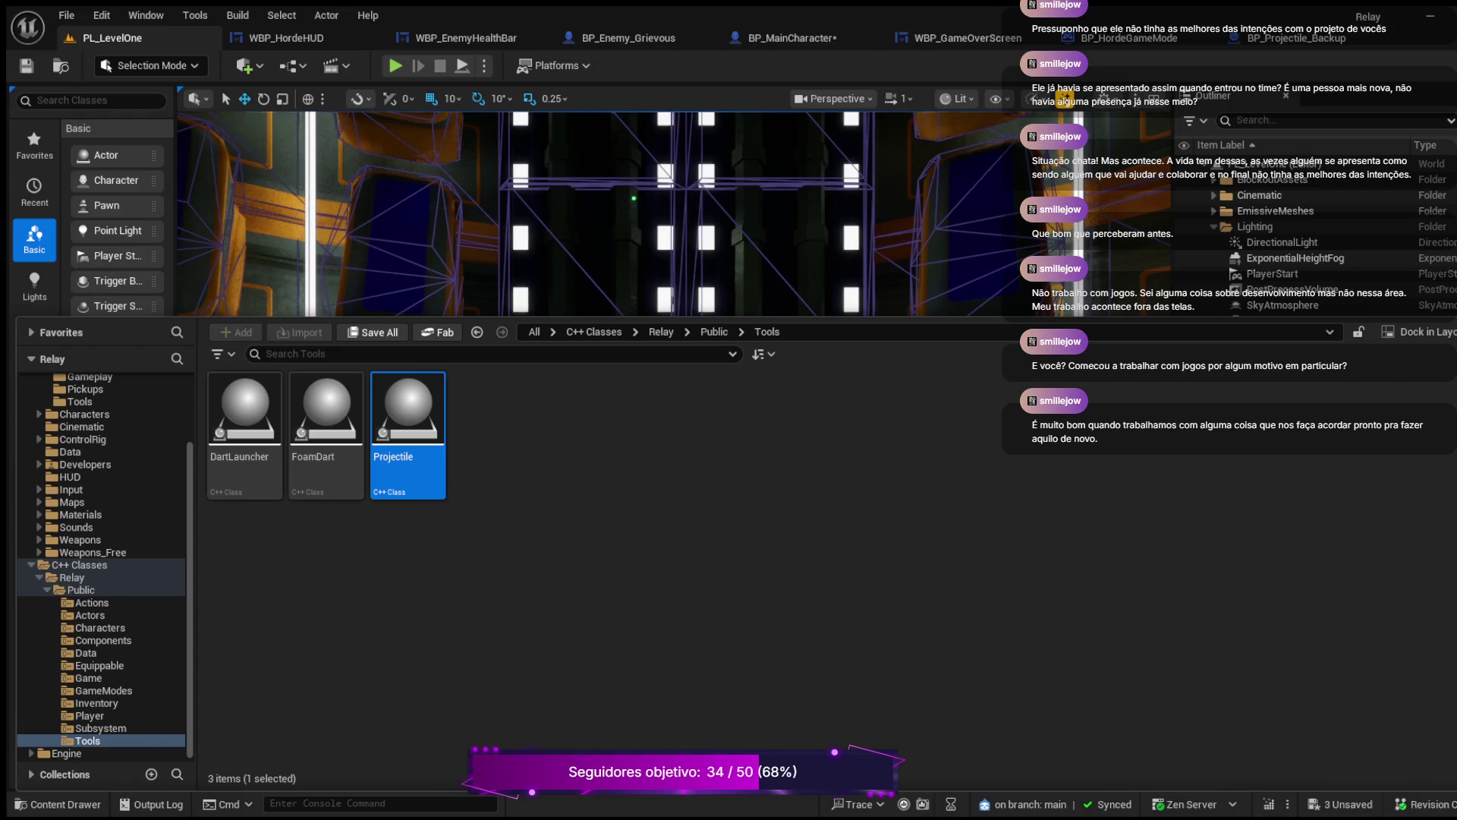
{"action": "key", "text": "ctrl+space"}
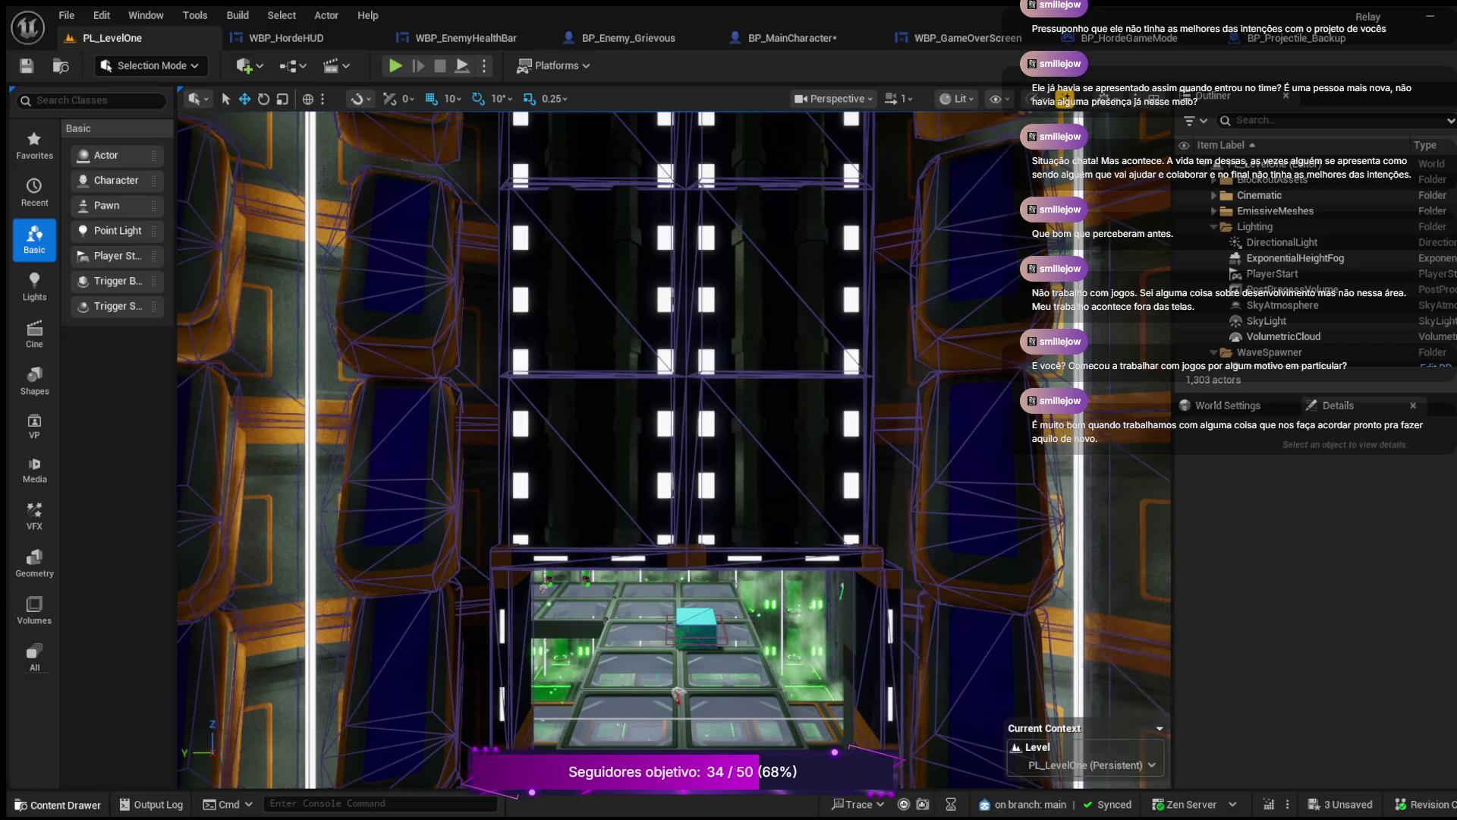
{"action": "left_click", "coordinate": [57, 804]}
{"action": "scroll", "coordinate": [106, 451], "scroll_direction": "up", "scroll_amount": 2}
{"action": "scroll", "coordinate": [107, 539], "scroll_direction": "up", "scroll_amount": 2}
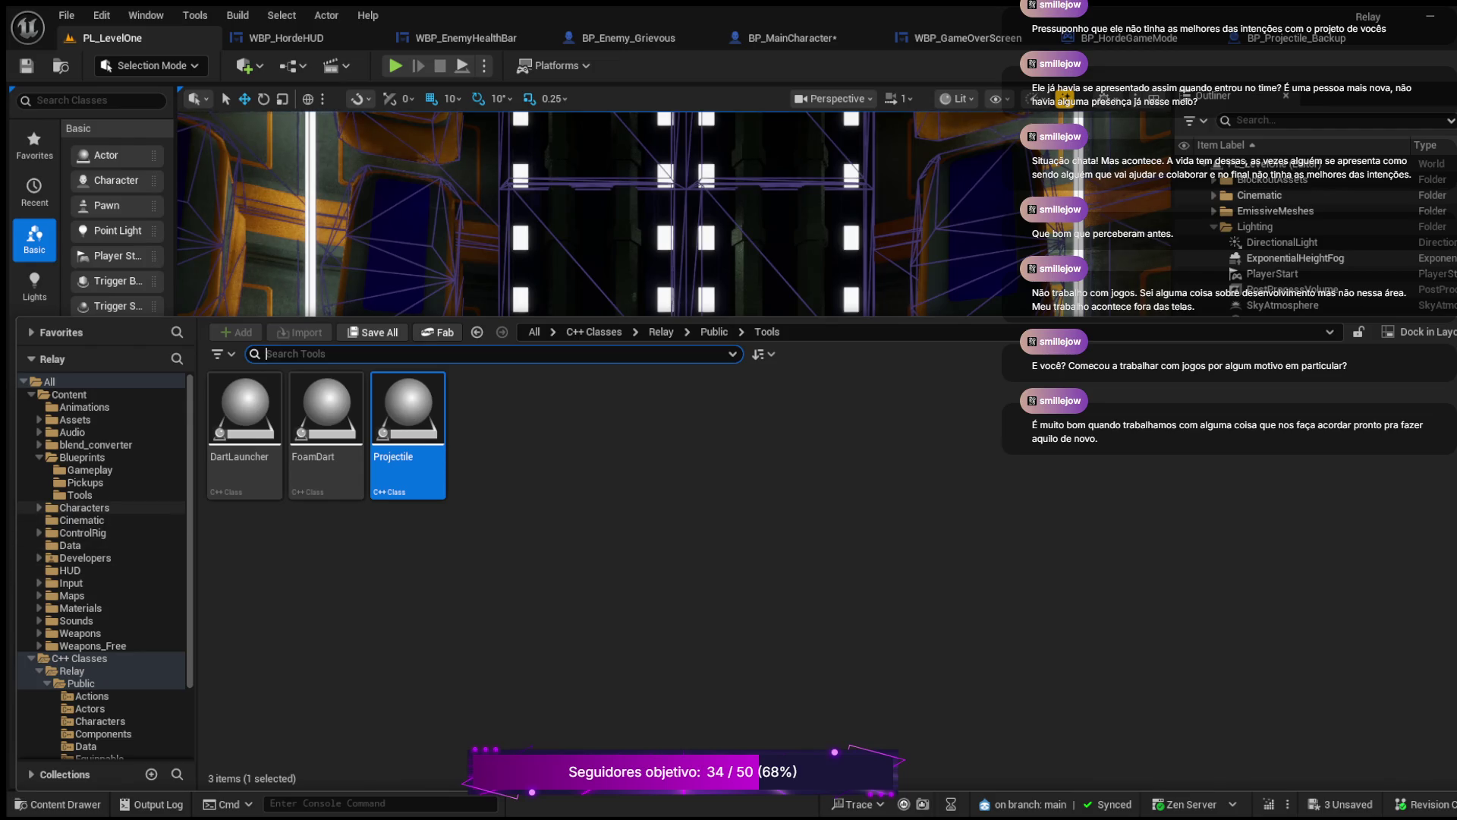
{"action": "left_click", "coordinate": [82, 457]}
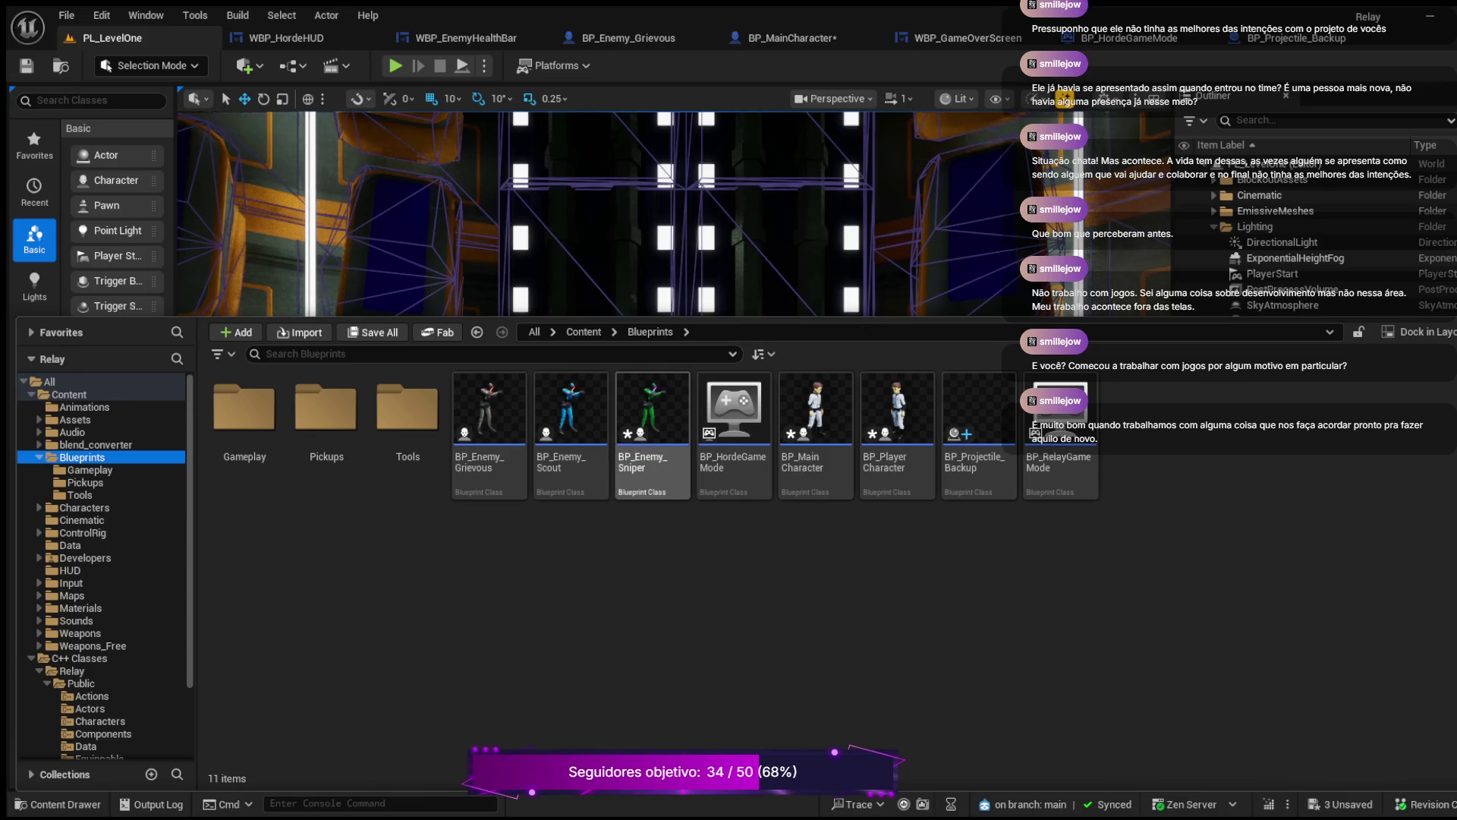
Step: Open the BP_Enemy_Sniper blueprint and compile it
{"action": "double_click", "coordinate": [652, 425]}
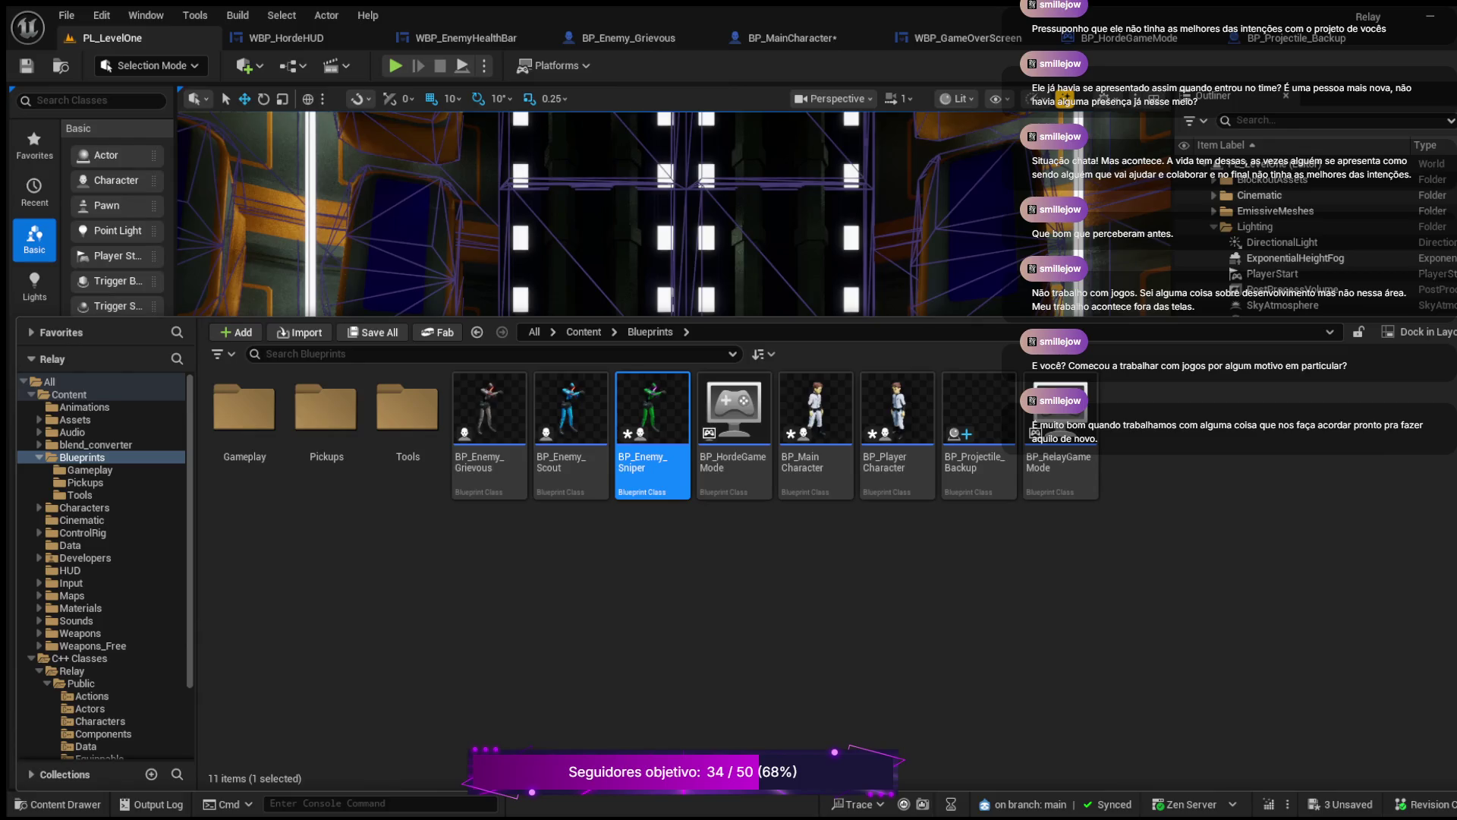
{"action": "scroll", "coordinate": [689, 260], "scroll_direction": "down", "scroll_amount": 3}
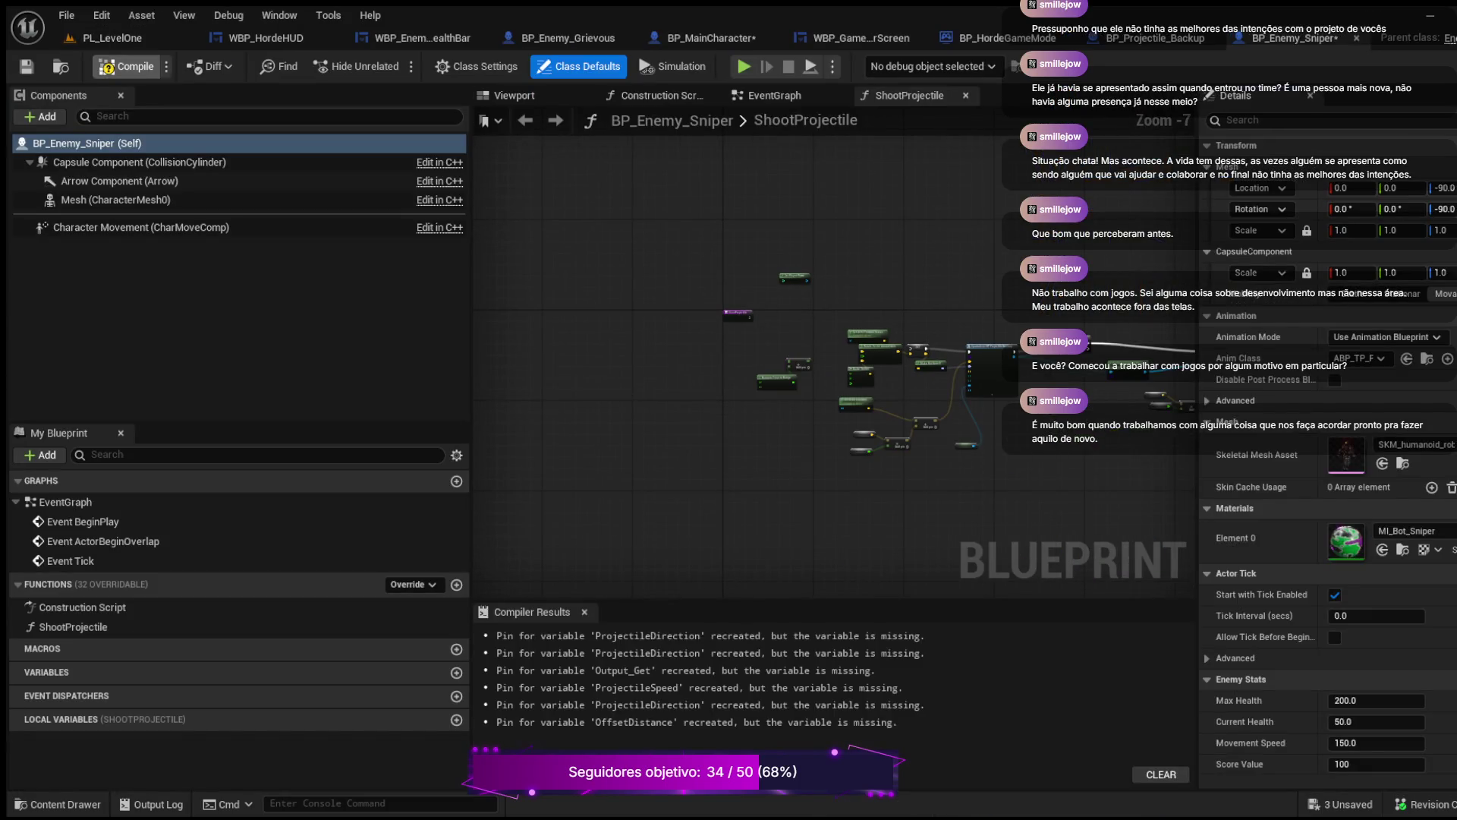
{"action": "left_click", "coordinate": [125, 67]}
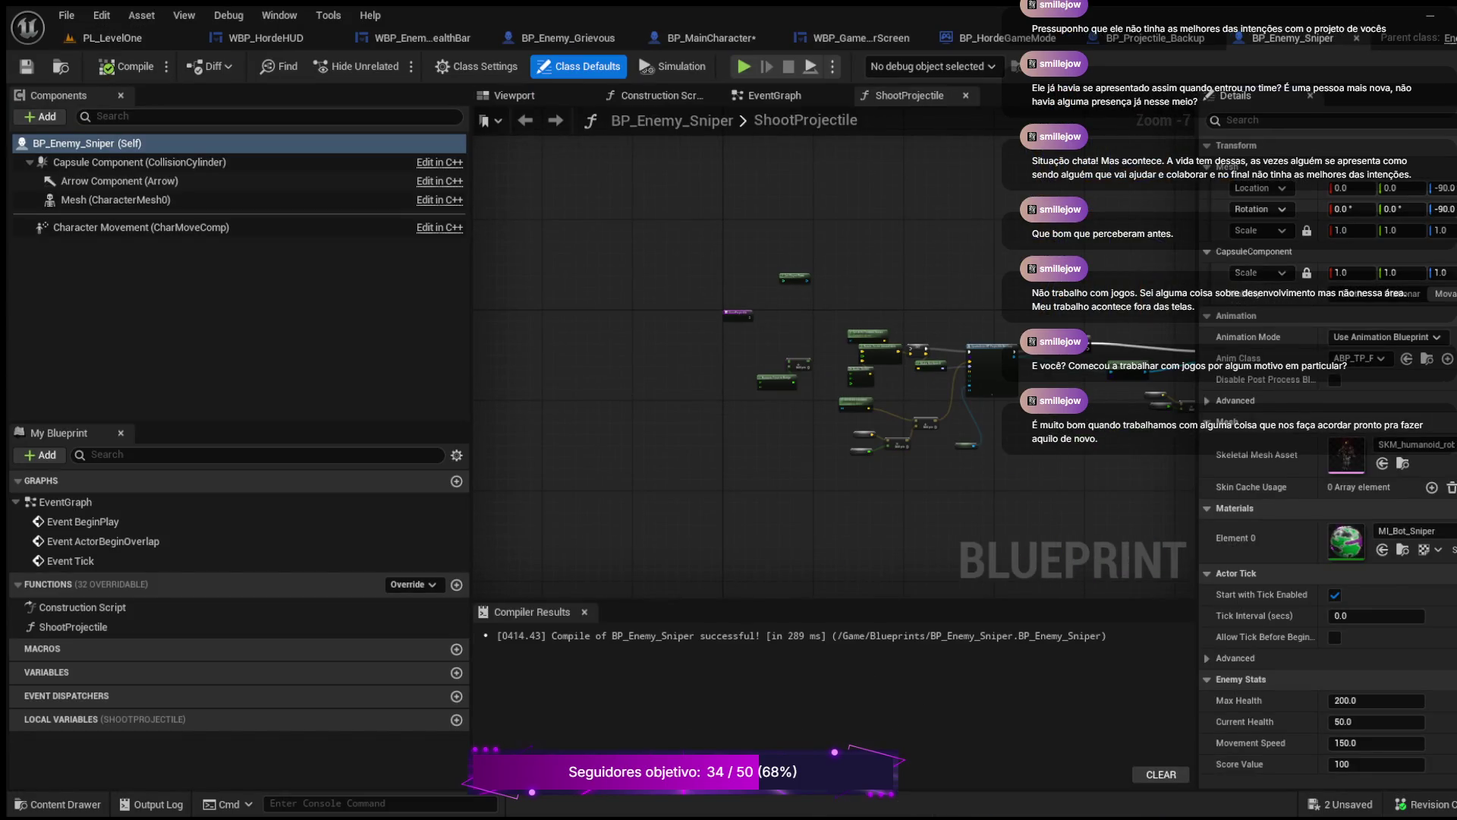
Step: Bring ShootProjectile's SpawnActor node, which spawns BP_Projectile_Backup, into view
{"action": "scroll", "coordinate": [666, 321], "scroll_direction": "down", "scroll_amount": 2}
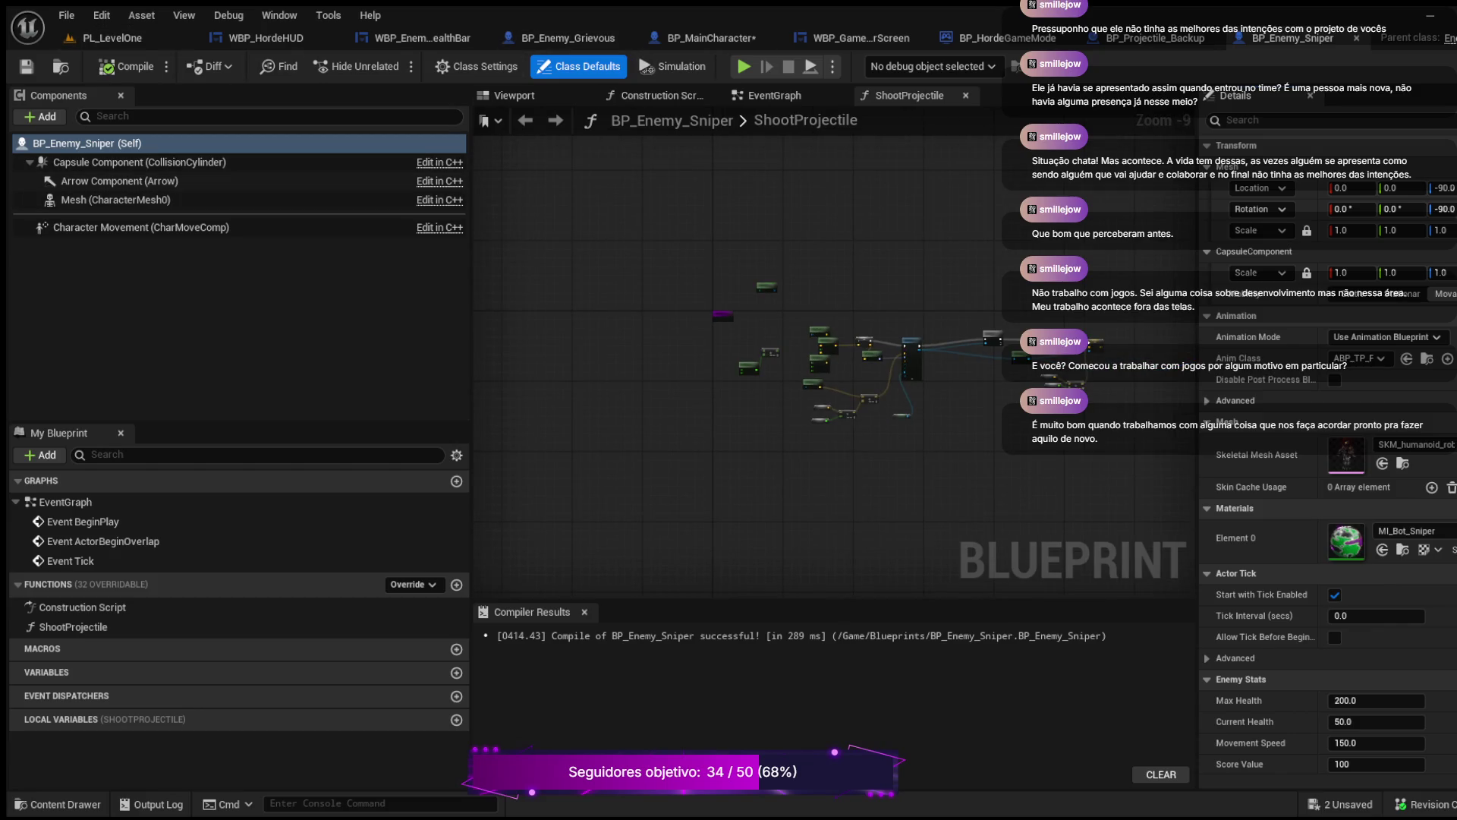
{"action": "scroll", "coordinate": [841, 351], "scroll_direction": "up", "scroll_amount": 7}
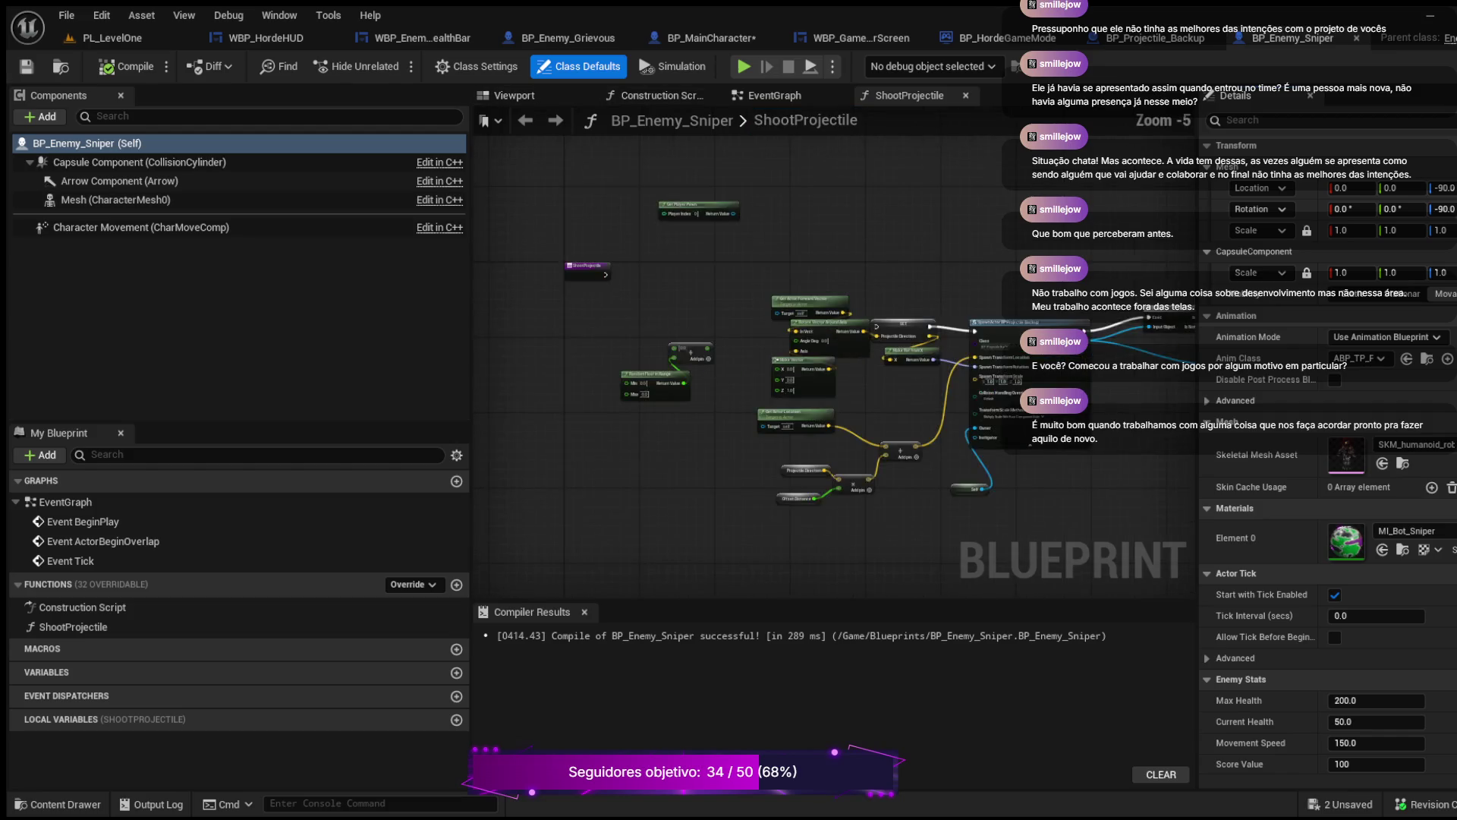
{"action": "mouse_move", "coordinate": [907, 413]}
{"action": "left_mouse_down"}
{"action": "mouse_move", "coordinate": [886, 388]}
{"action": "mouse_move", "coordinate": [600, 332]}
{"action": "mouse_move", "coordinate": [779, 393]}
{"action": "left_mouse_up"}
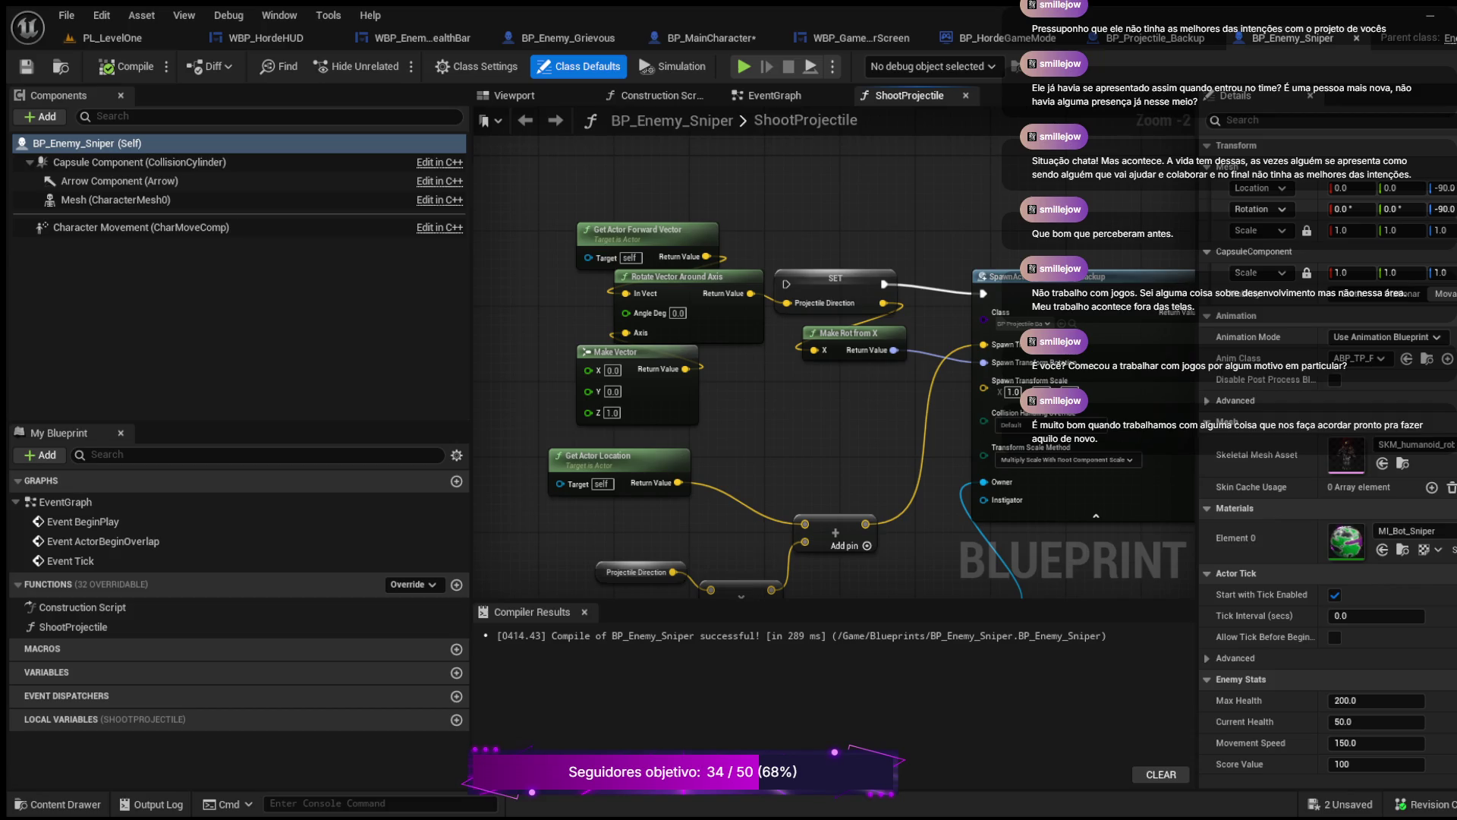
Step: Recompile BP_Projectile_Backup, which fails on missing ProjectileLifespan, and show the Blueprints folder
{"action": "left_click", "coordinate": [1155, 38]}
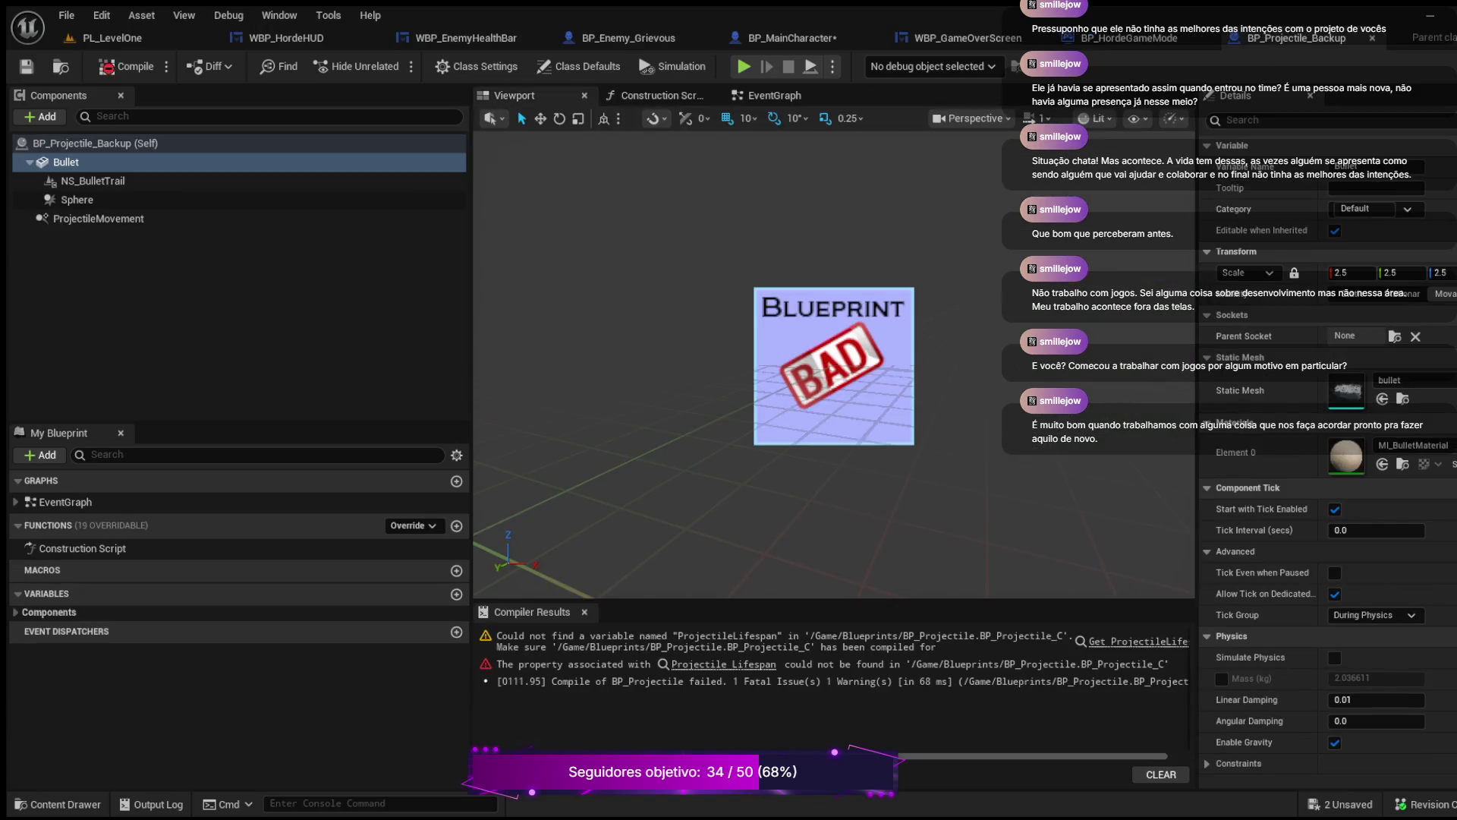
{"action": "left_click", "coordinate": [125, 66]}
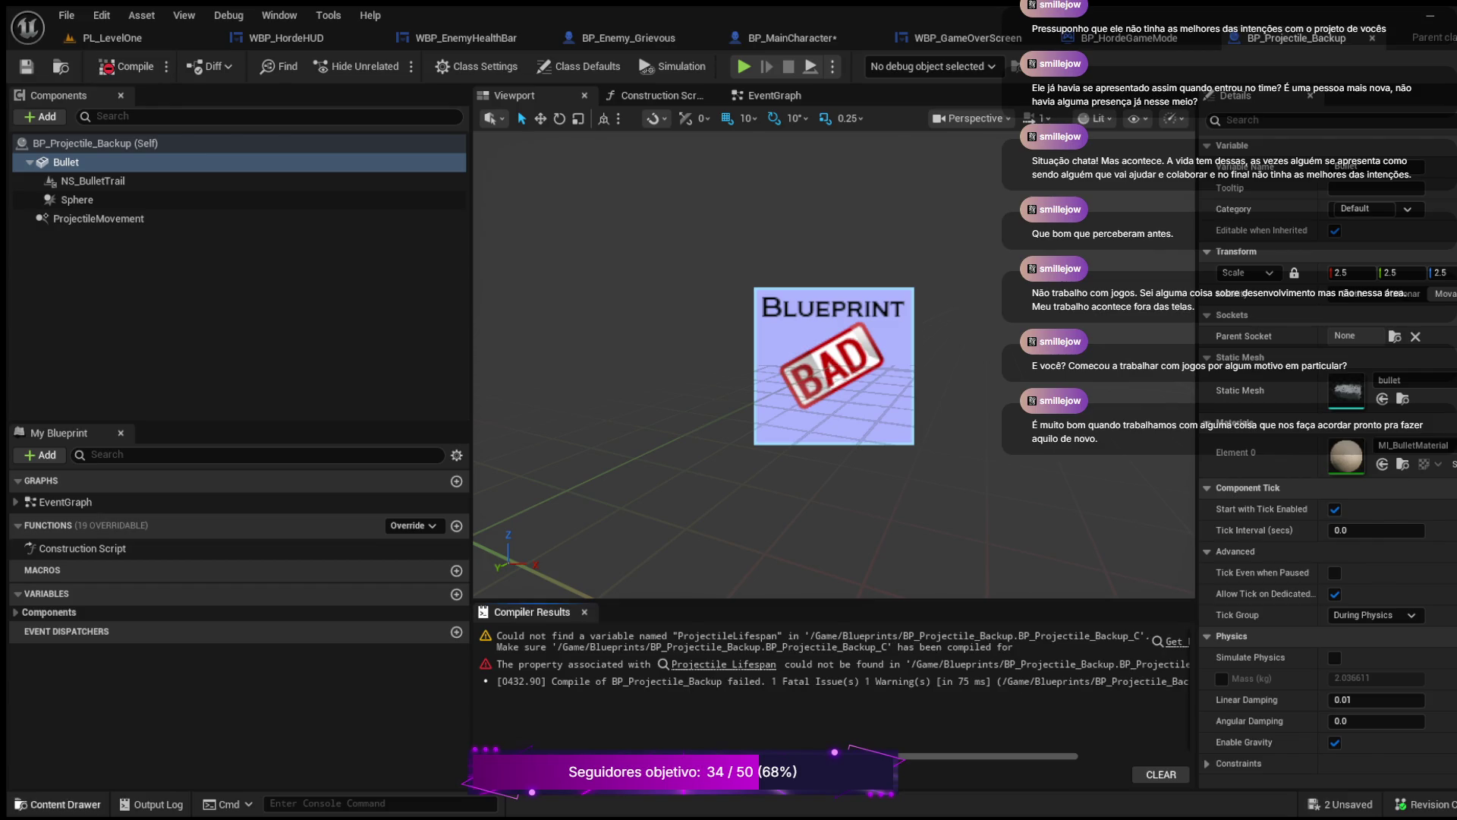
{"action": "left_click", "coordinate": [64, 804]}
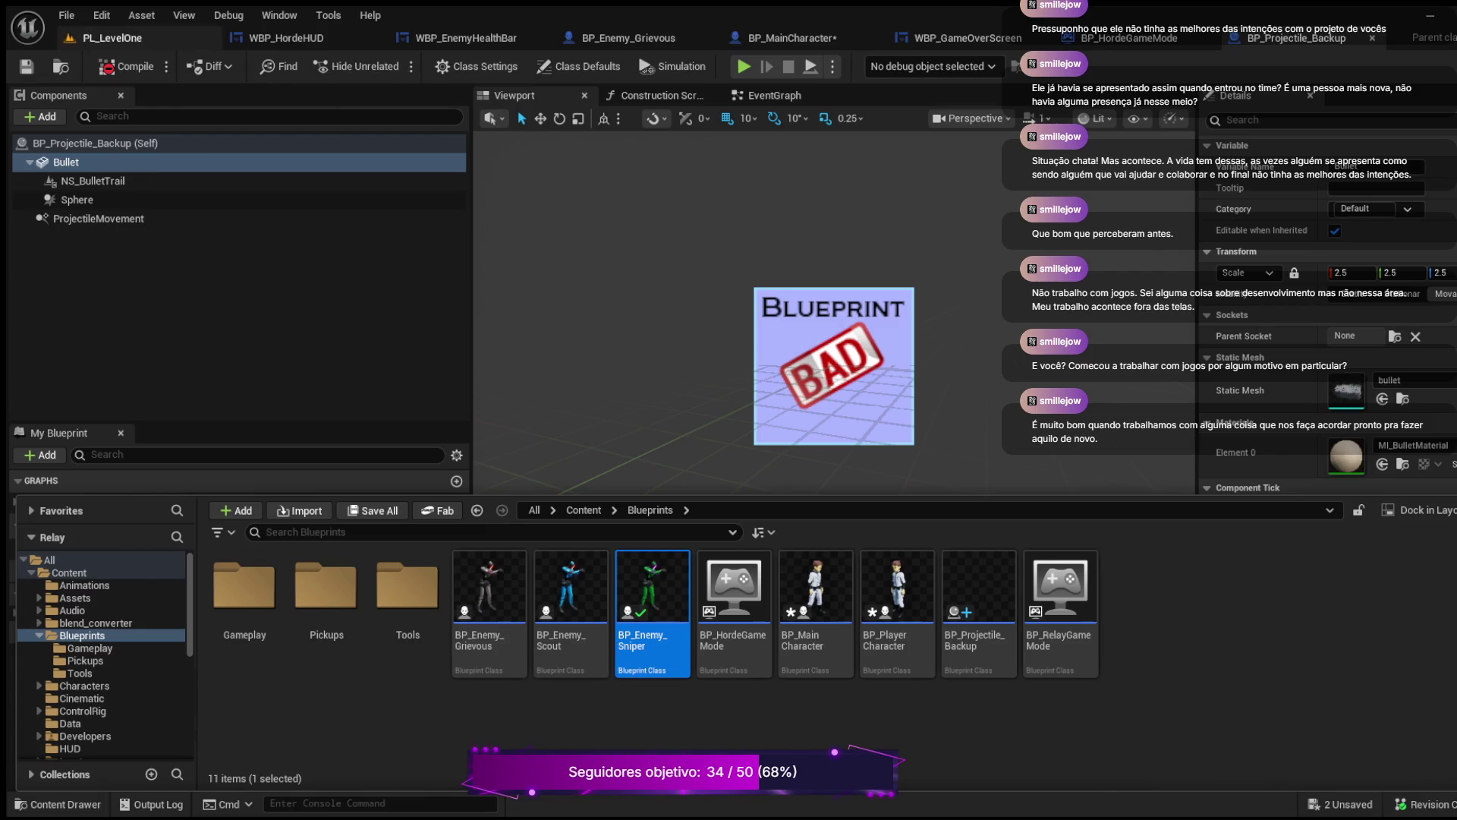
{"action": "left_click", "coordinate": [66, 15]}
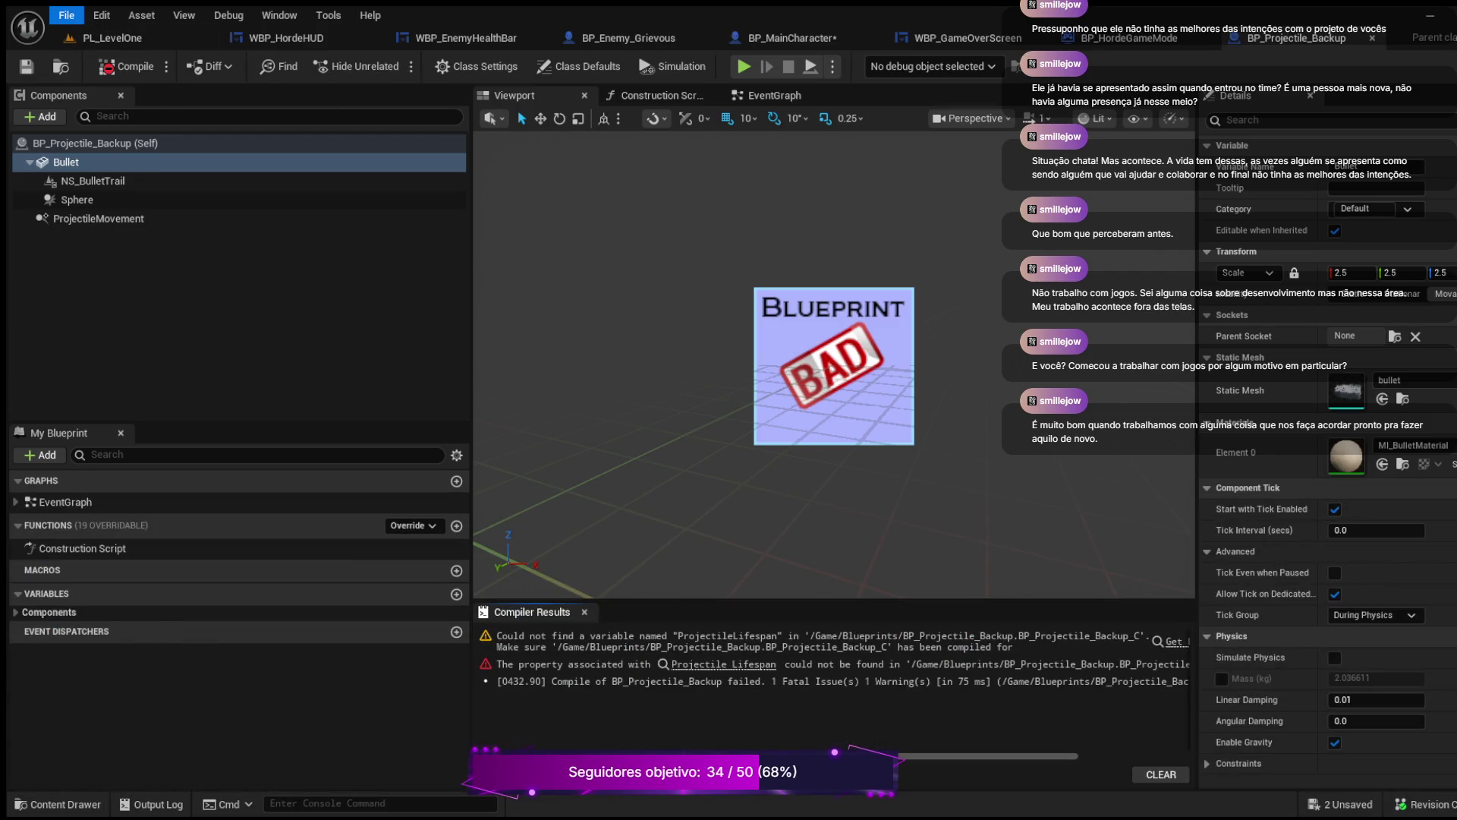
Step: Save all assets, then select the Projectile class in C++ Classes/Relay/Public/Tools
{"action": "key", "text": "ctrl+shift+s"}
{"action": "left_click", "coordinate": [58, 804]}
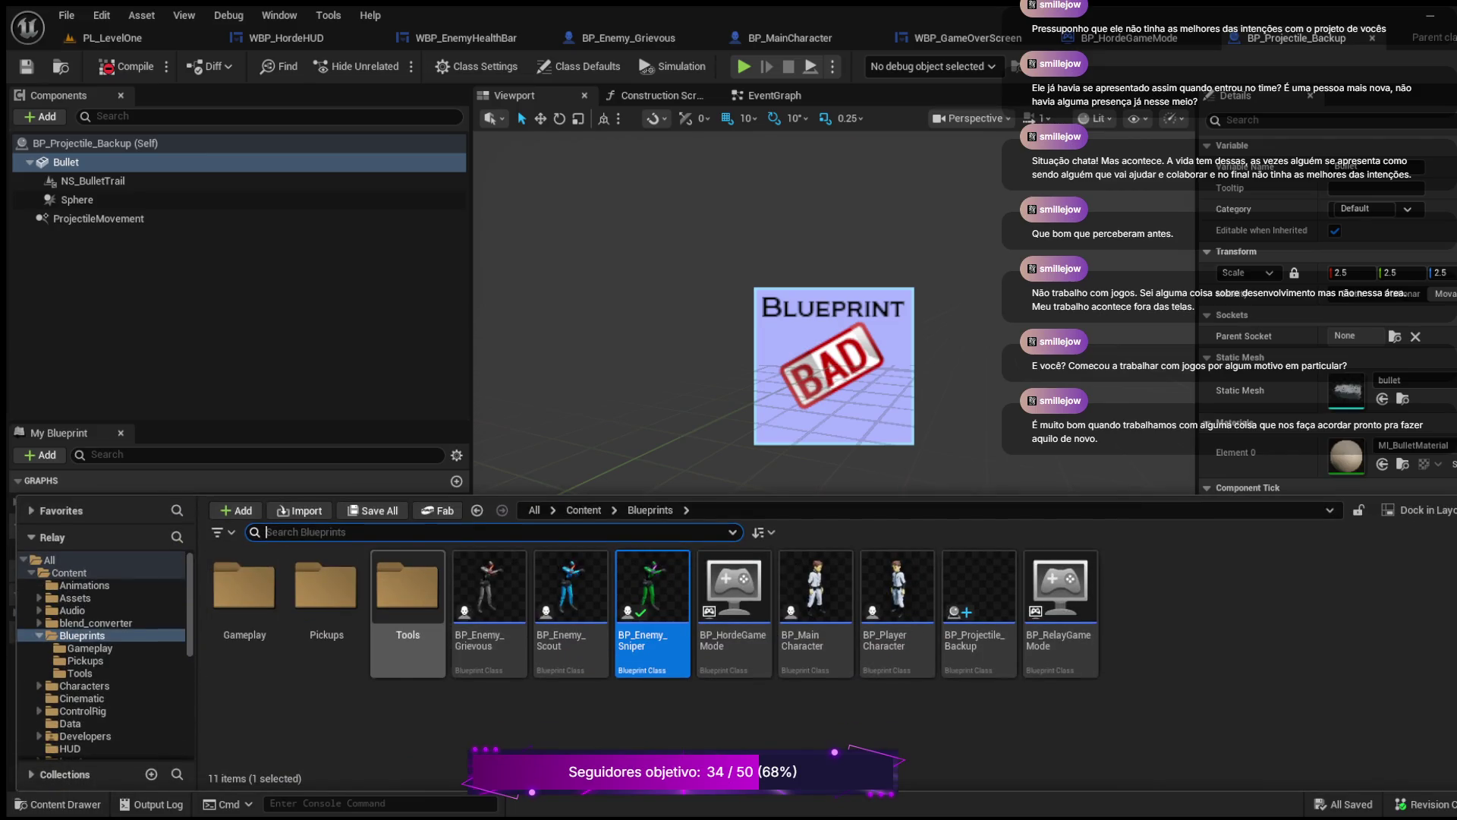
{"action": "scroll", "coordinate": [113, 635], "scroll_direction": "down", "scroll_amount": 4}
{"action": "scroll", "coordinate": [99, 653], "scroll_direction": "down", "scroll_amount": 3}
{"action": "left_click", "coordinate": [87, 740]}
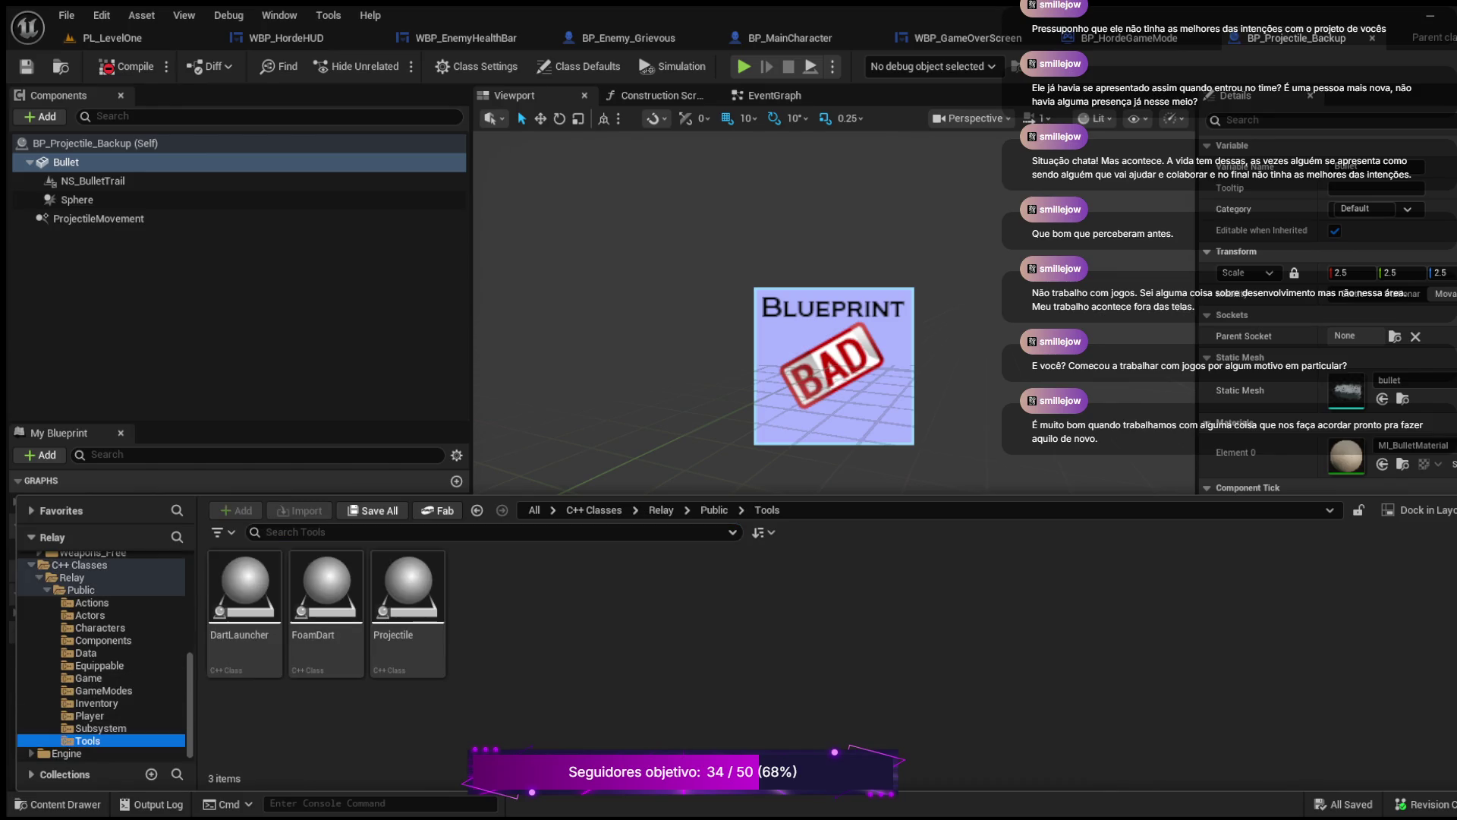
{"action": "left_click", "coordinate": [407, 599]}
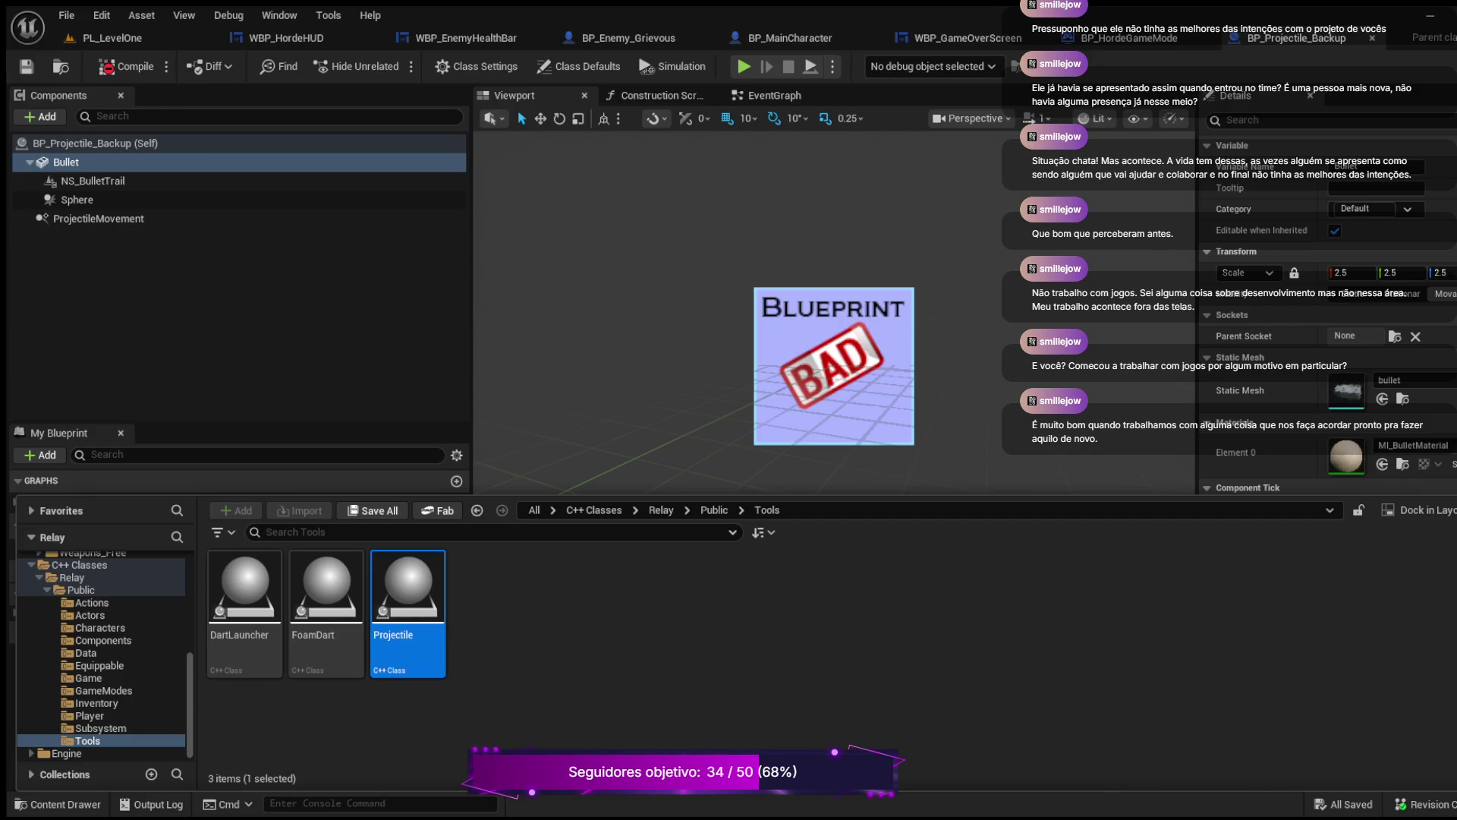
{"action": "key", "text": "ctrl+space"}
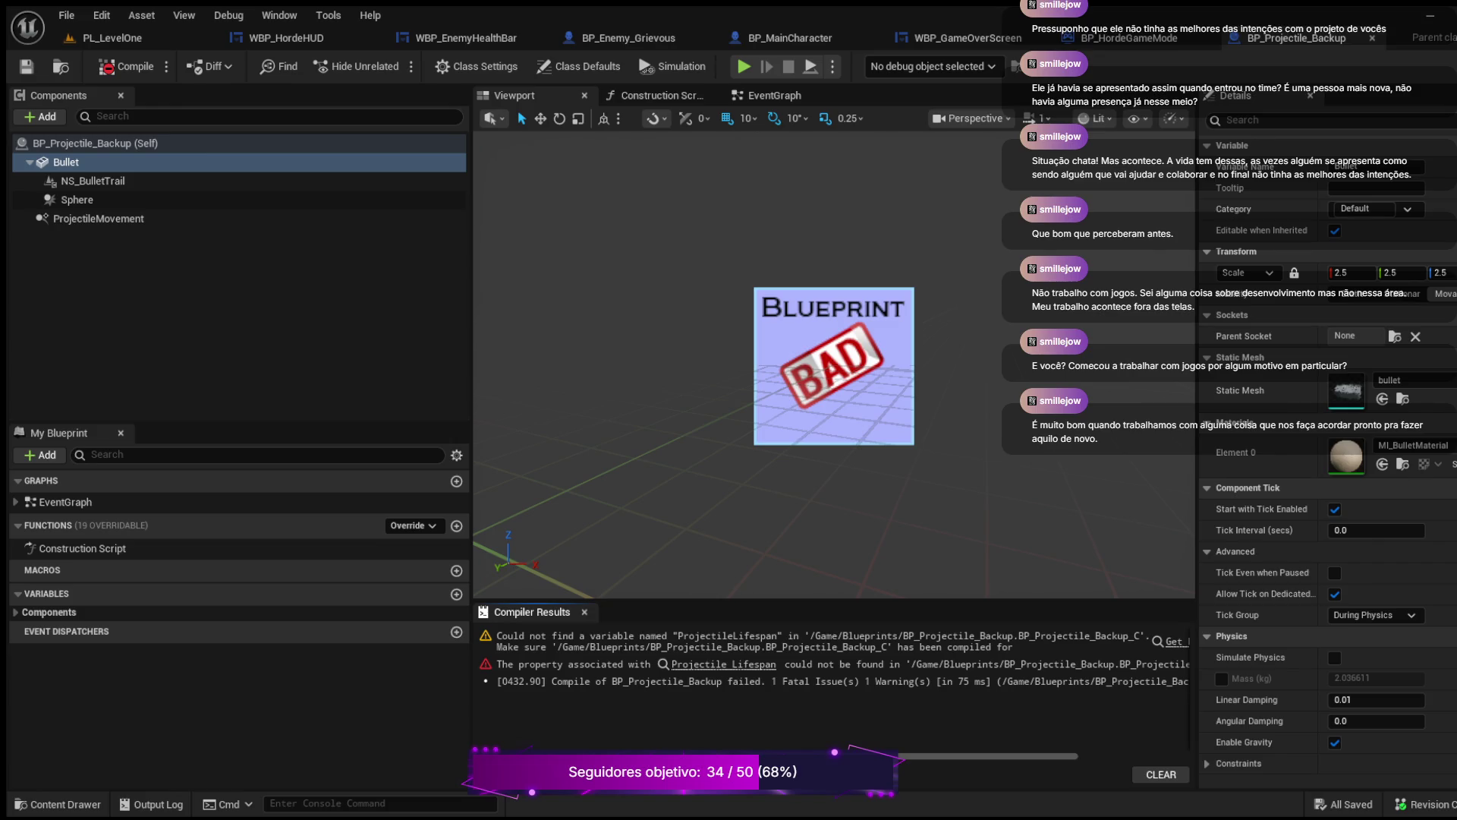
{"action": "scroll", "coordinate": [833, 364], "scroll_direction": "down", "scroll_amount": 3}
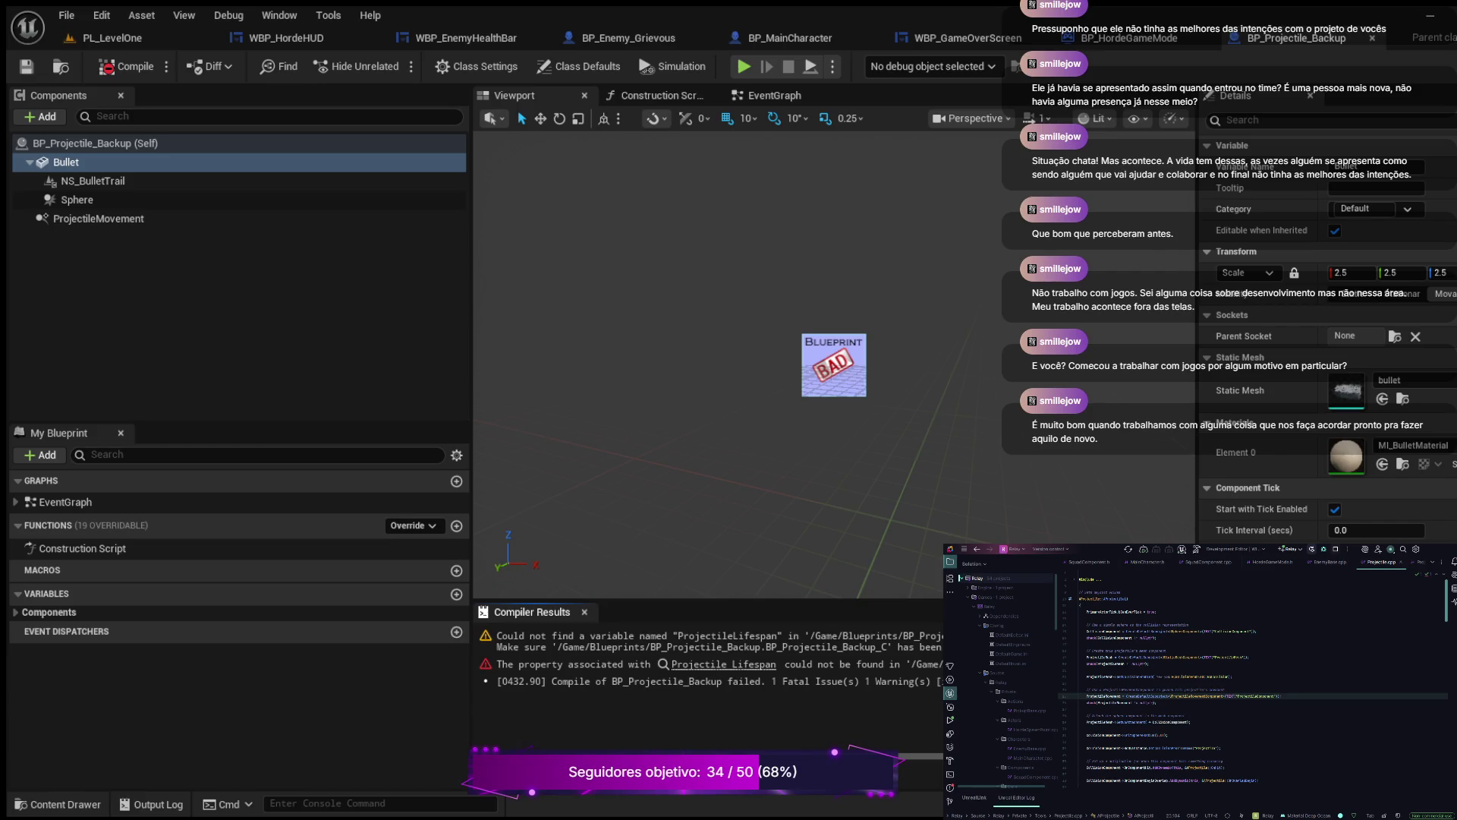
{"action": "left_click", "coordinate": [112, 37]}
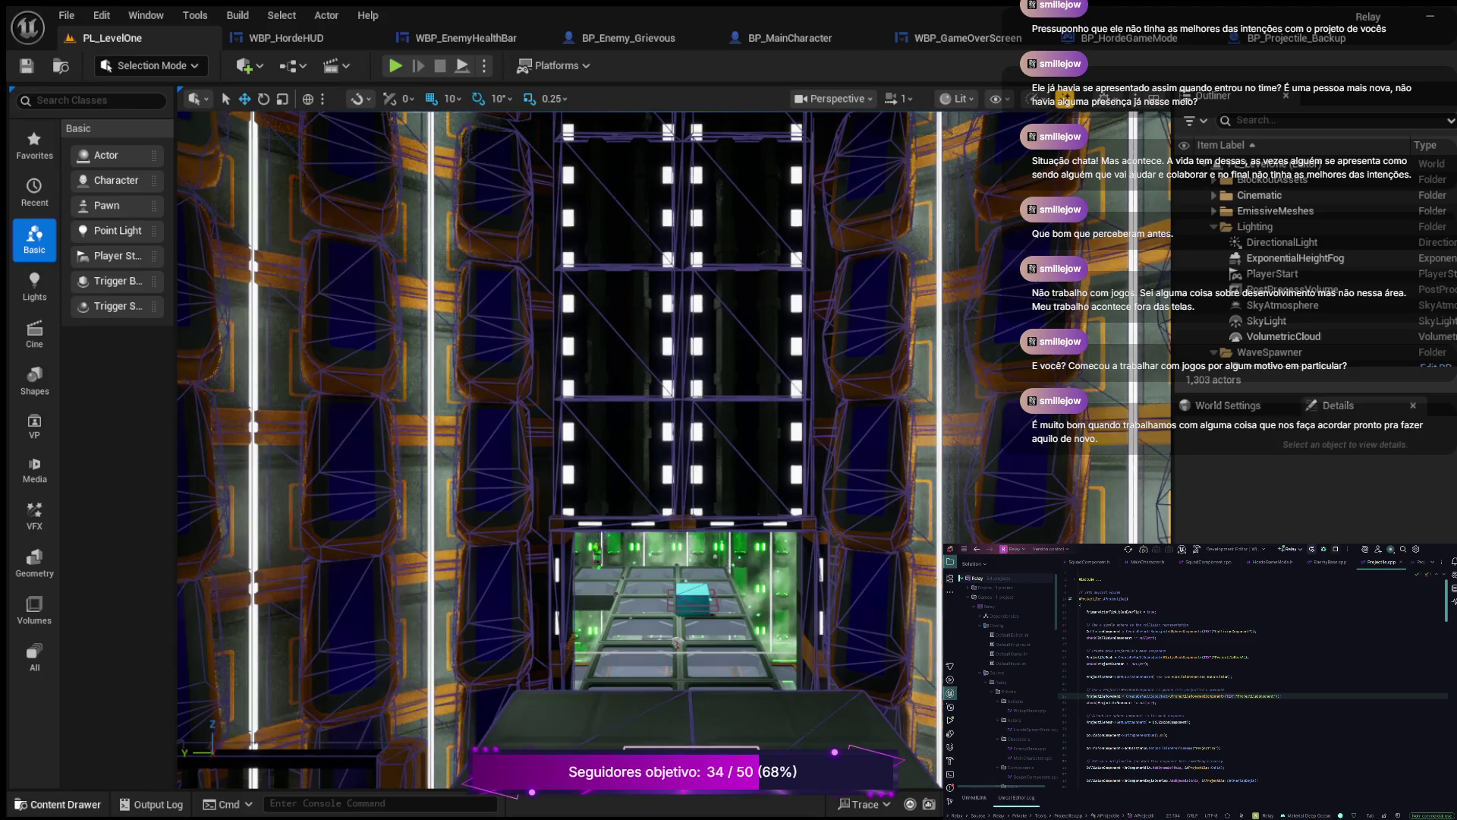
Step: Open the Content Drawer over PL_LevelOne and select the Blueprints folder
{"action": "key", "text": "ctrl+space"}
{"action": "scroll", "coordinate": [105, 566], "scroll_direction": "up", "scroll_amount": 3}
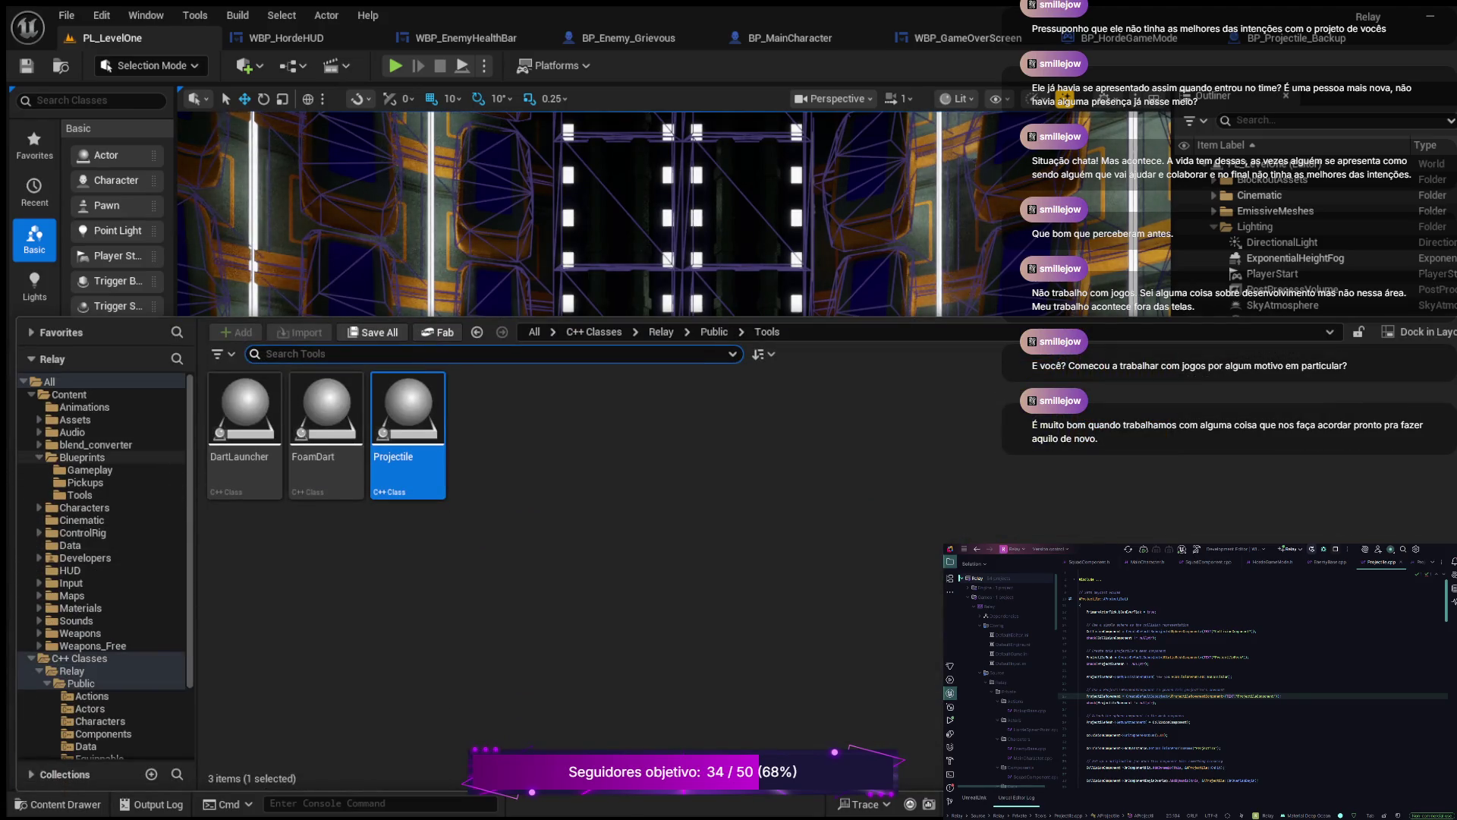
{"action": "left_click", "coordinate": [82, 457]}
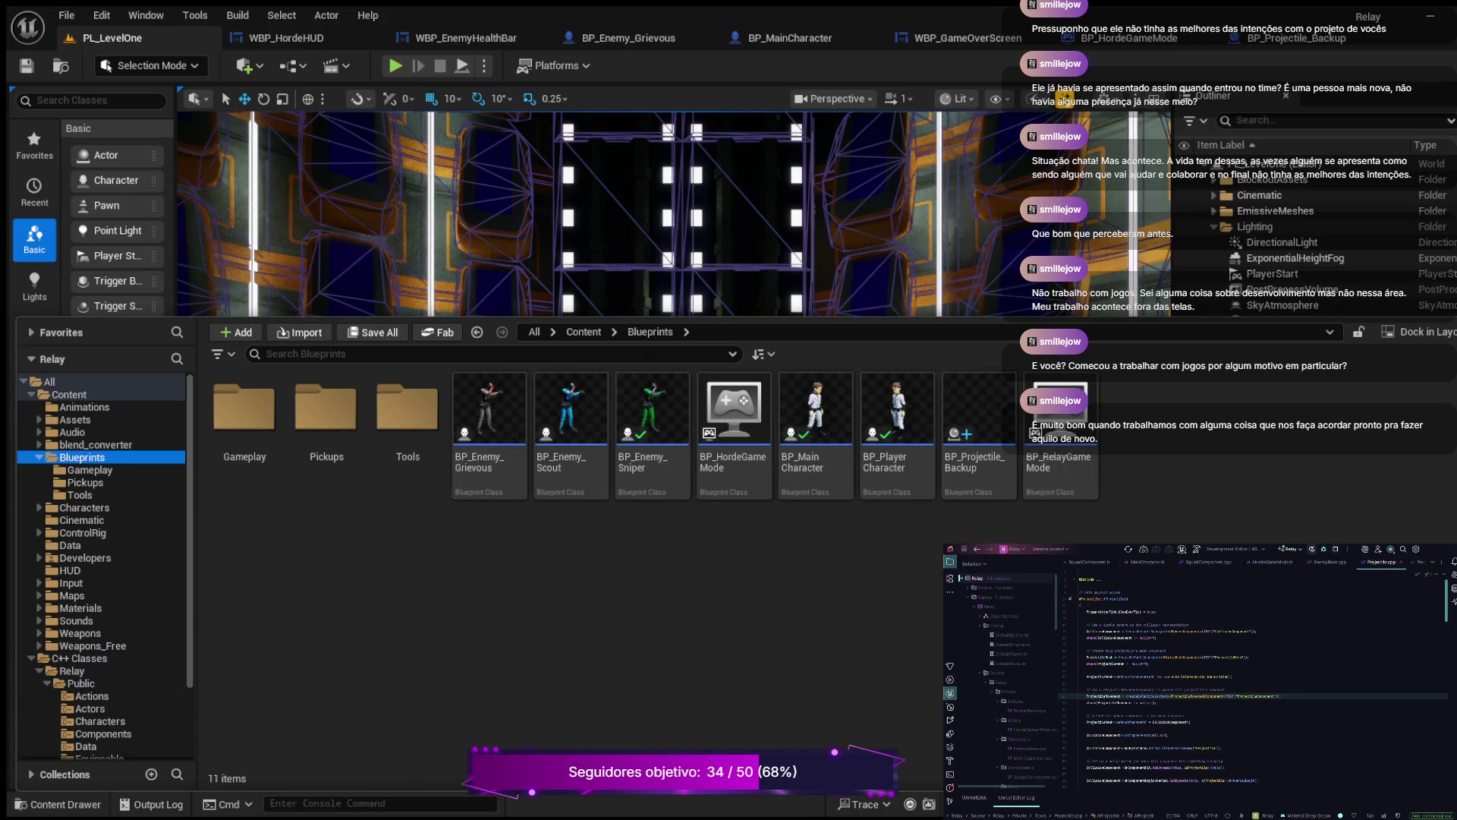